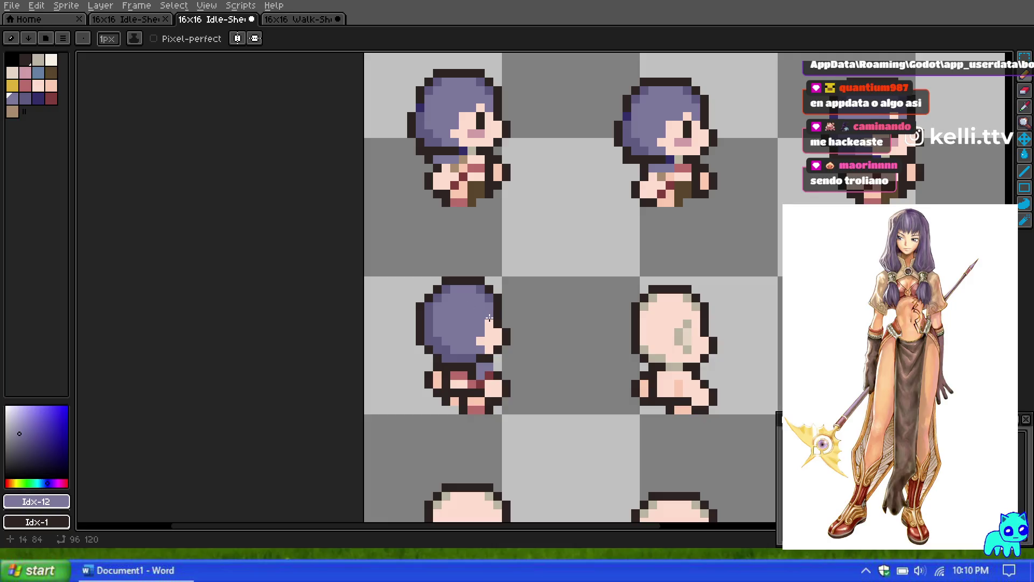
Select the brown palette colour and zoom around the idle sprite sheet to review it.
left_click(51, 72)
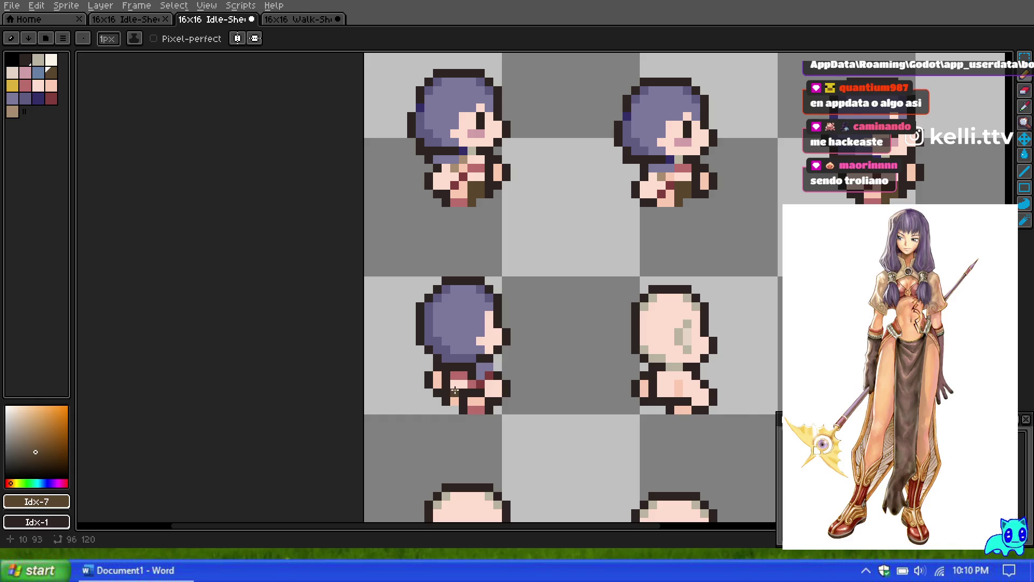
scroll(483, 316, "down", 1)
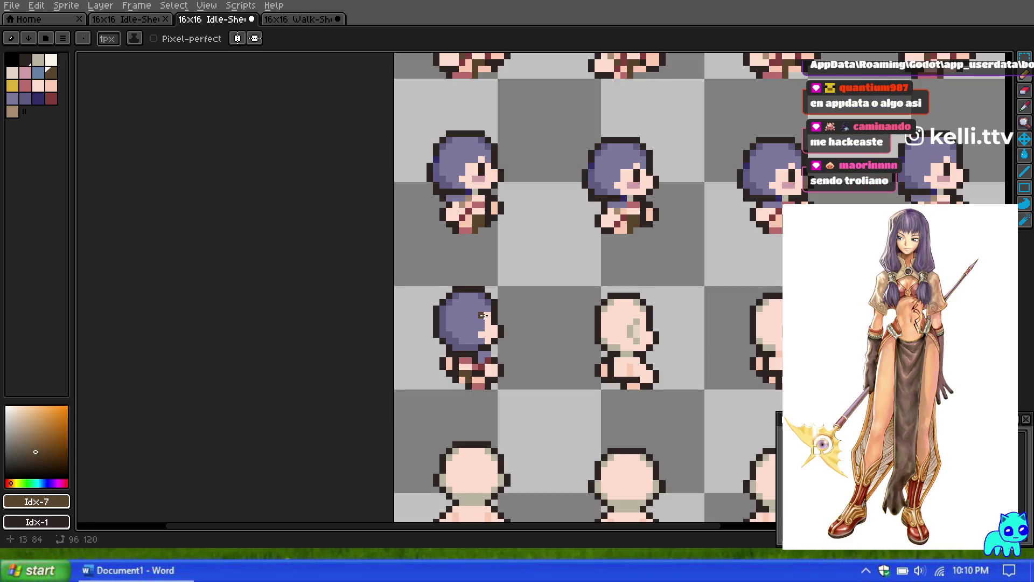
scroll(489, 284, "down", 2)
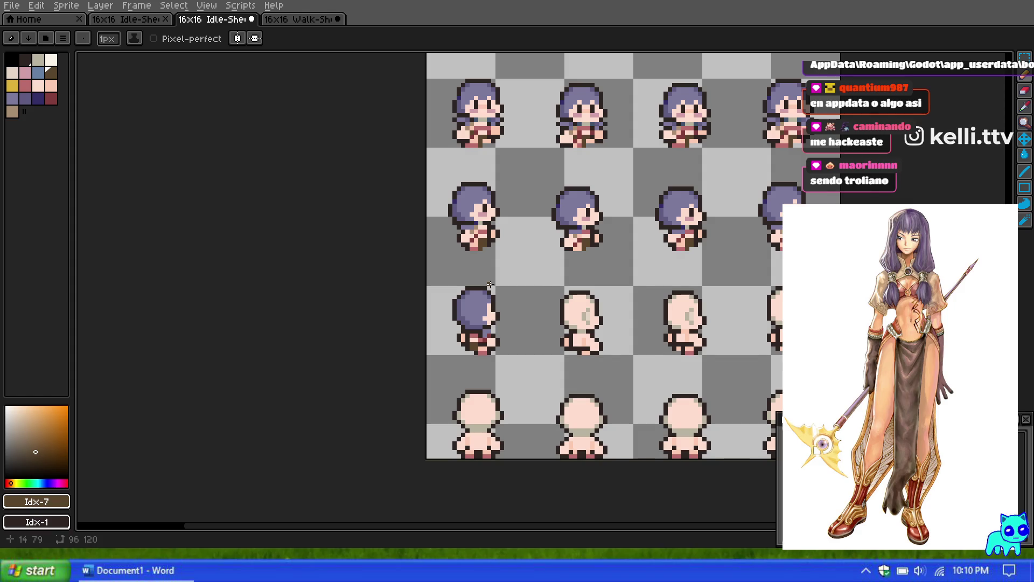
scroll(486, 299, "up", 2)
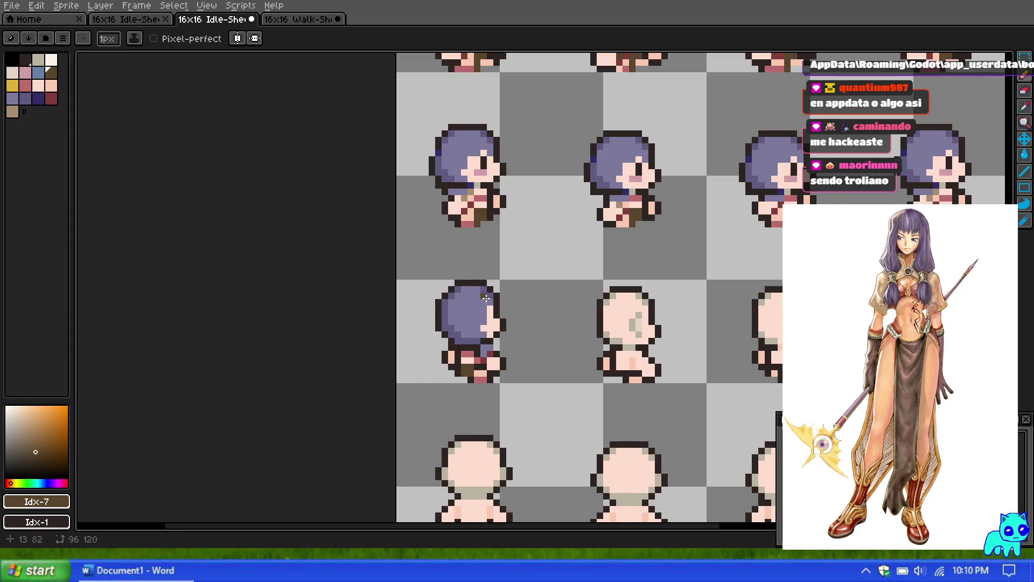
scroll(483, 256, "down", 2)
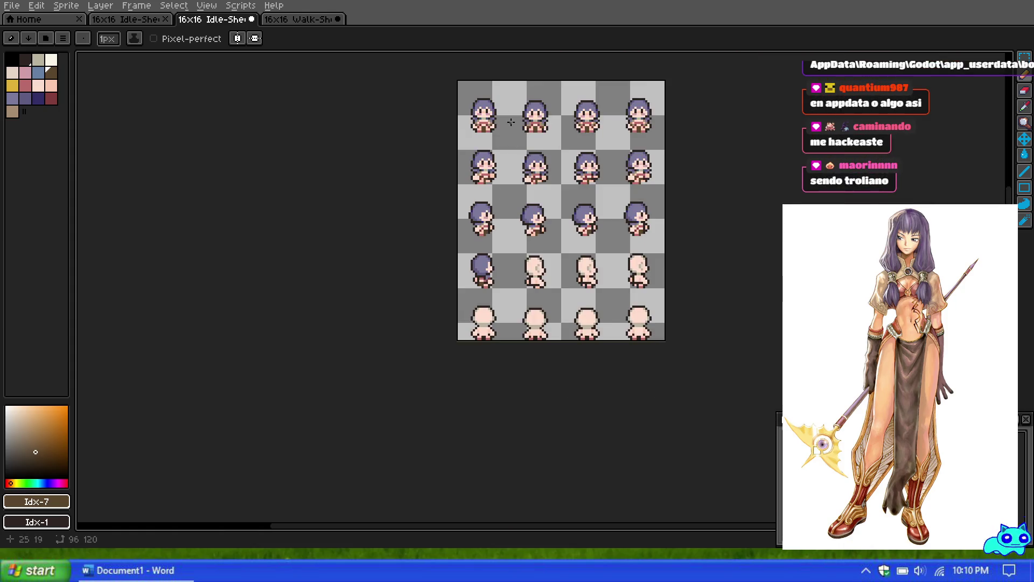
scroll(477, 94, "up", 2)
scroll(470, 111, "up", 1)
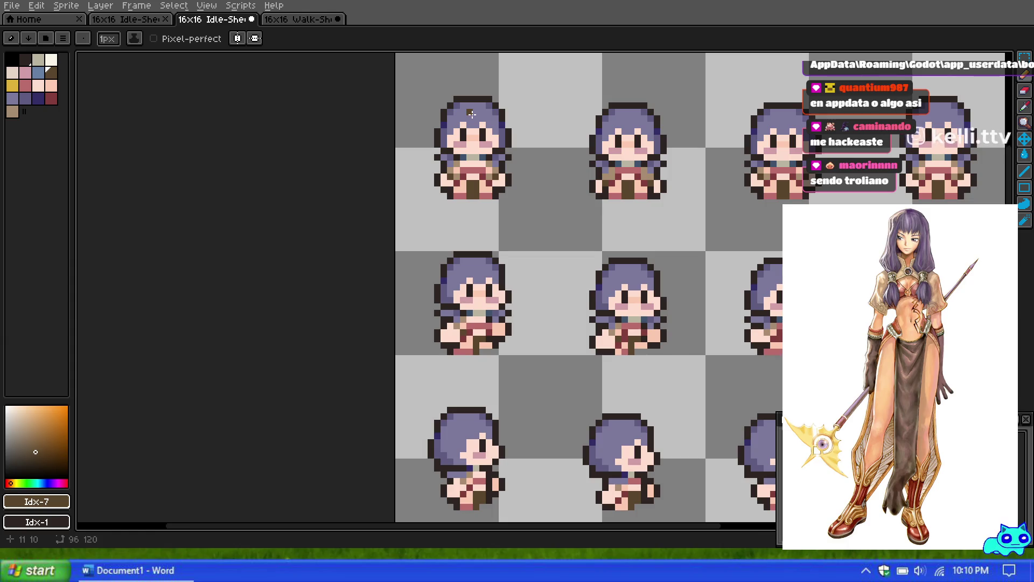
scroll(471, 114, "down", 3)
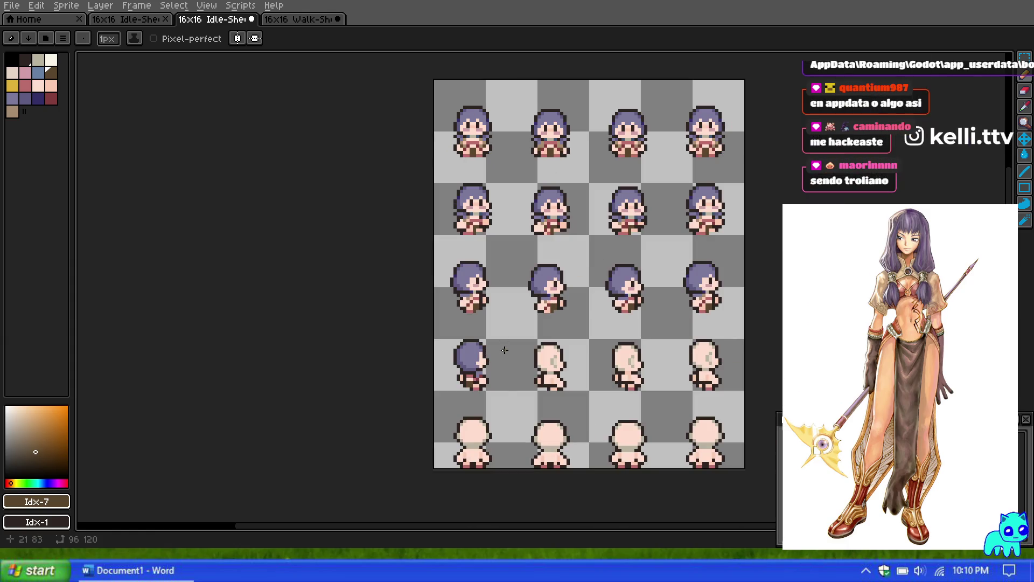
scroll(505, 350, "down", 3)
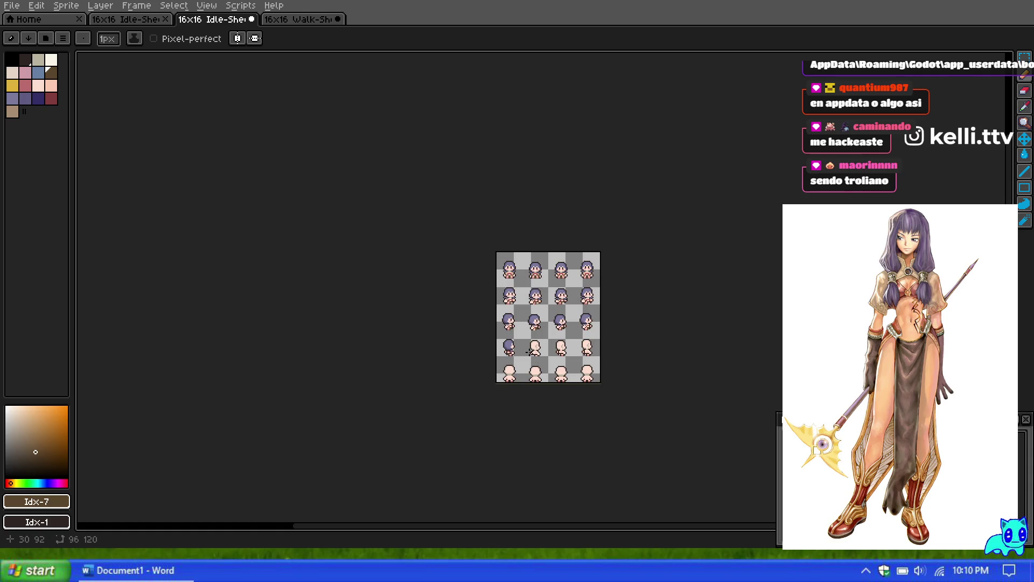
scroll(527, 352, "up", 1)
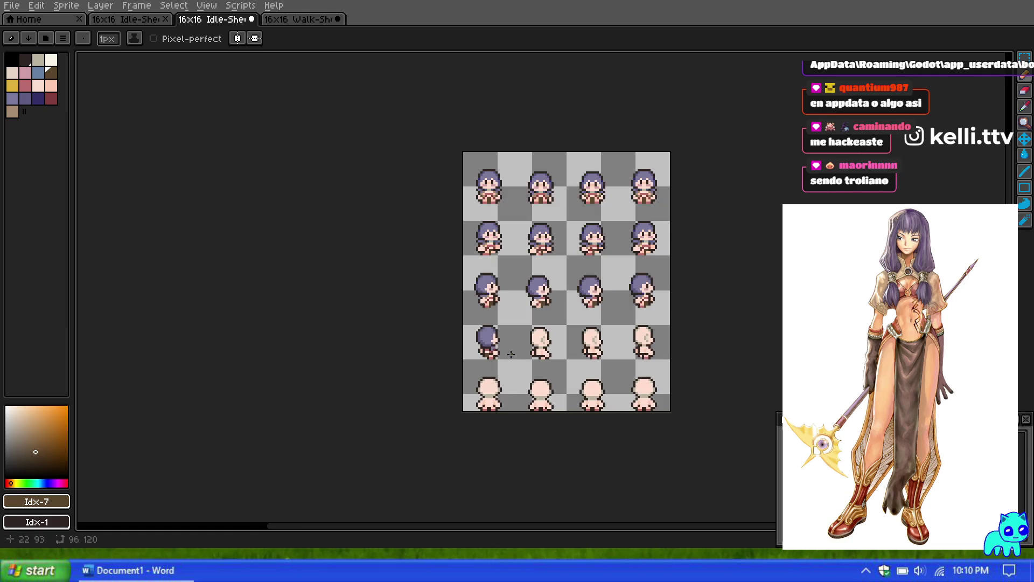
scroll(511, 354, "up", 2)
scroll(503, 350, "up", 1)
scroll(496, 346, "up", 1)
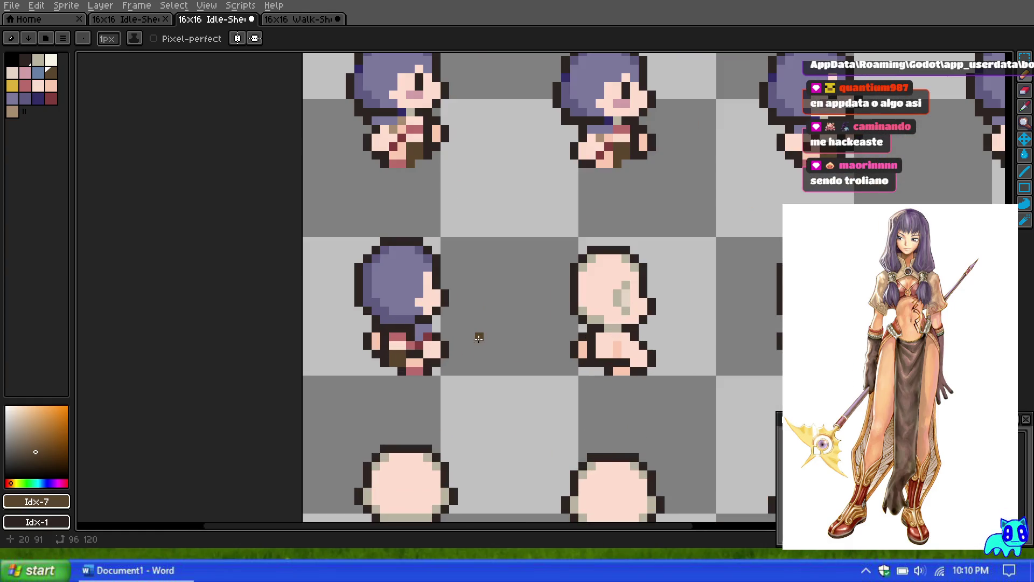
scroll(469, 335, "down", 2)
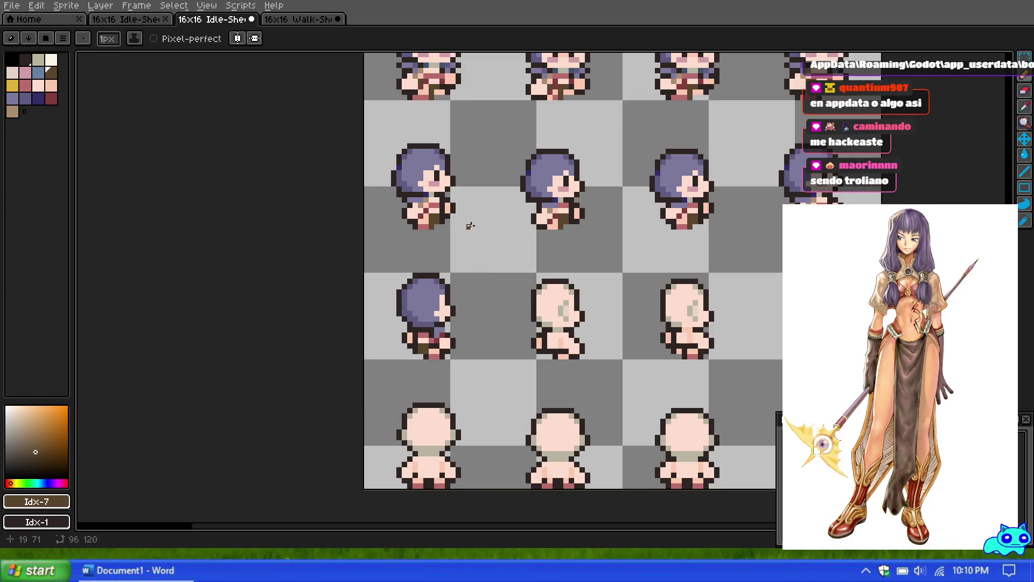
scroll(470, 225, "up", 1)
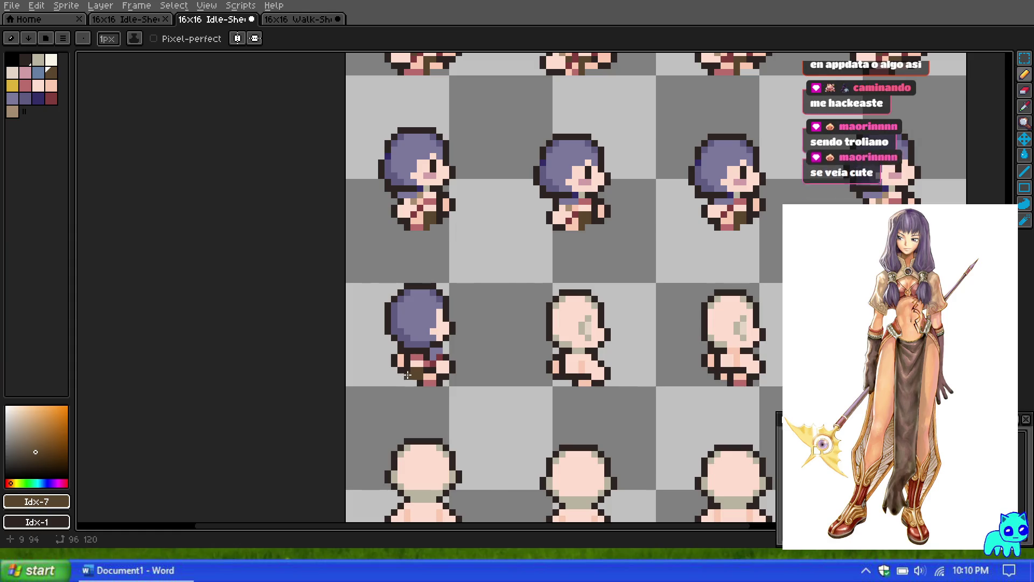
scroll(429, 366, "up", 4)
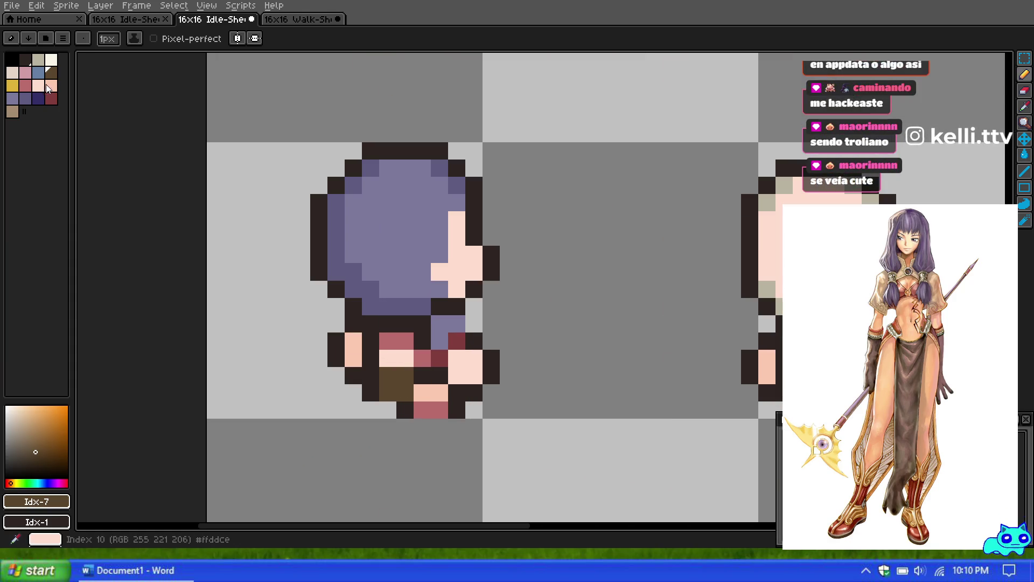
Sample the light skin tone (Index 10) from the sprite with the eyedropper.
left_click(430, 392, "alt")
scroll(424, 373, "down", 5)
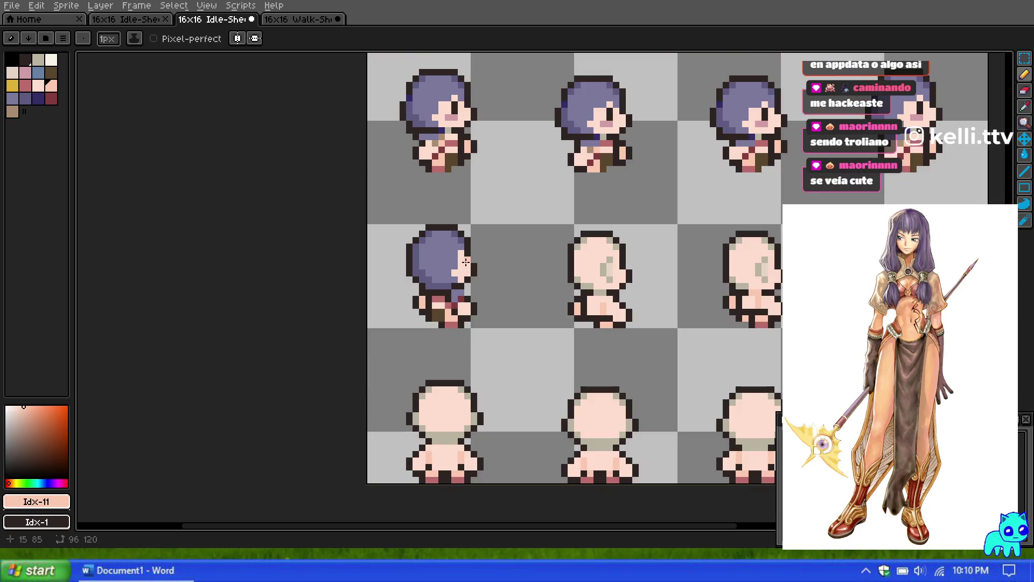
scroll(462, 245, "down", 2)
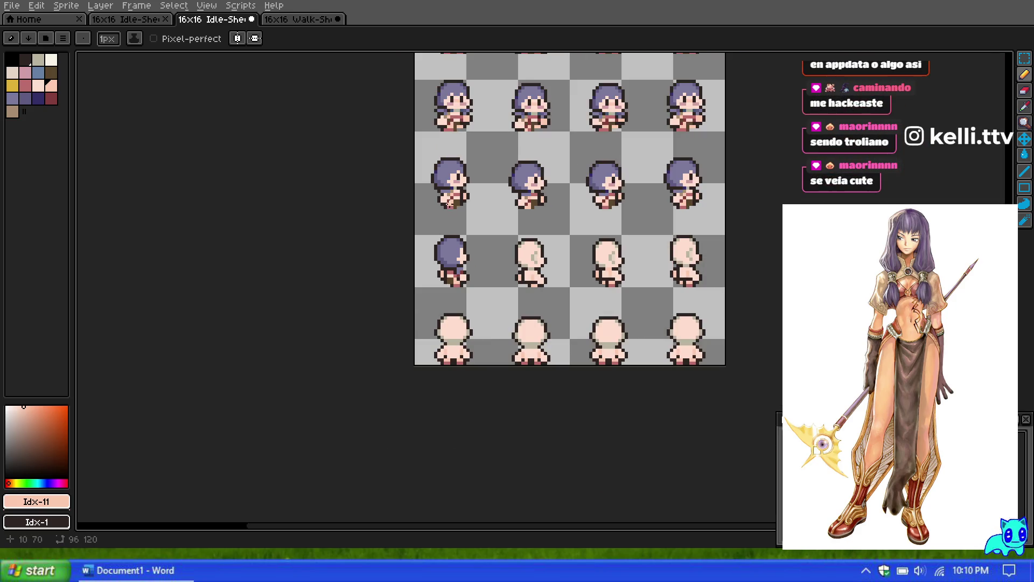
scroll(469, 154, "up", 1)
scroll(415, 274, "up", 1)
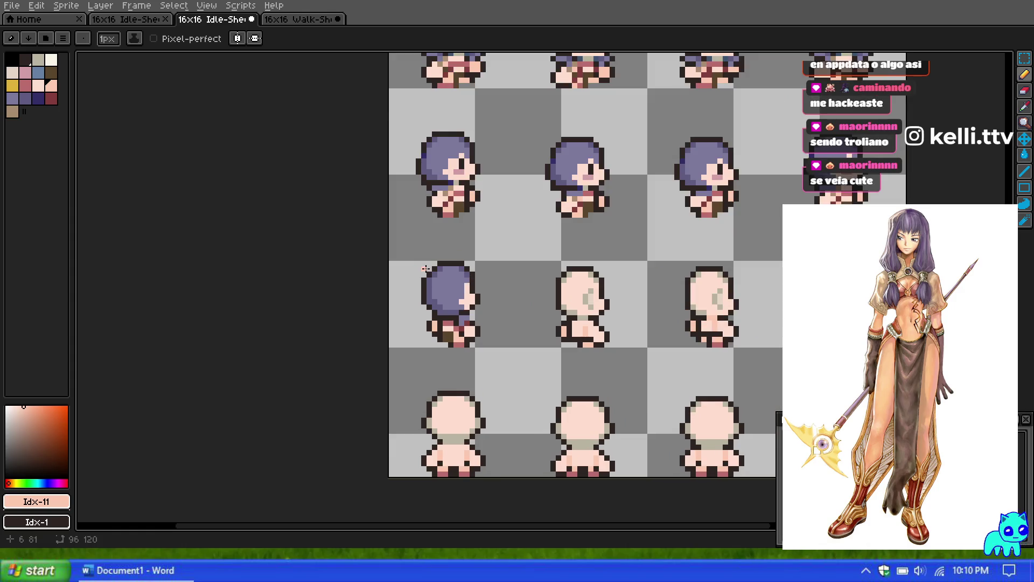
scroll(476, 194, "down", 3)
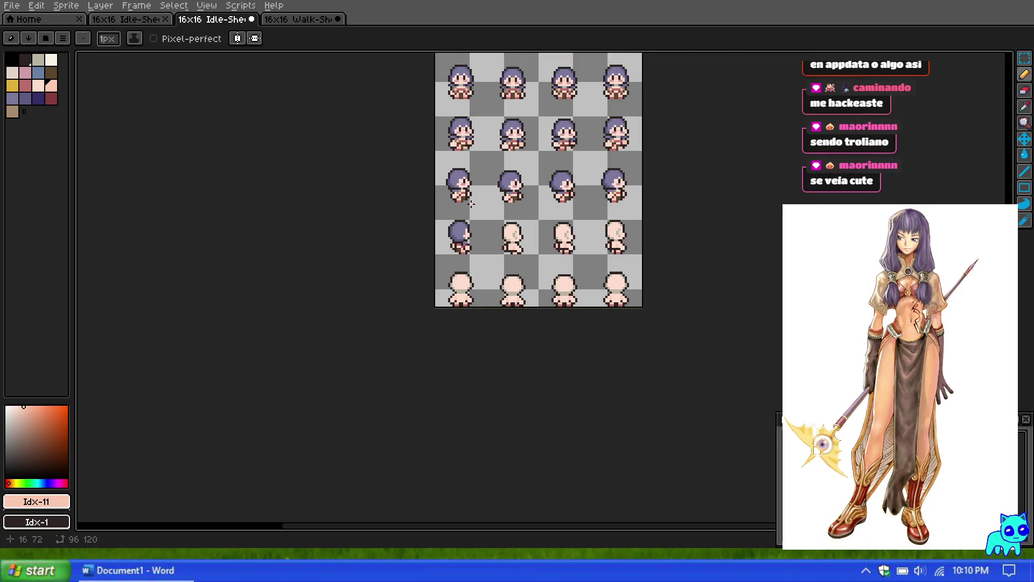
scroll(476, 183, "down", 1)
scroll(476, 161, "up", 1)
scroll(507, 172, "up", 1)
scroll(525, 164, "down", 1)
scroll(517, 172, "up", 1)
Choose yellow Idx-8 and pencil two yellow pixels beside the sprite's face.
scroll(457, 208, "up", 1)
left_click(12, 85)
scroll(366, 86, "up", 8)
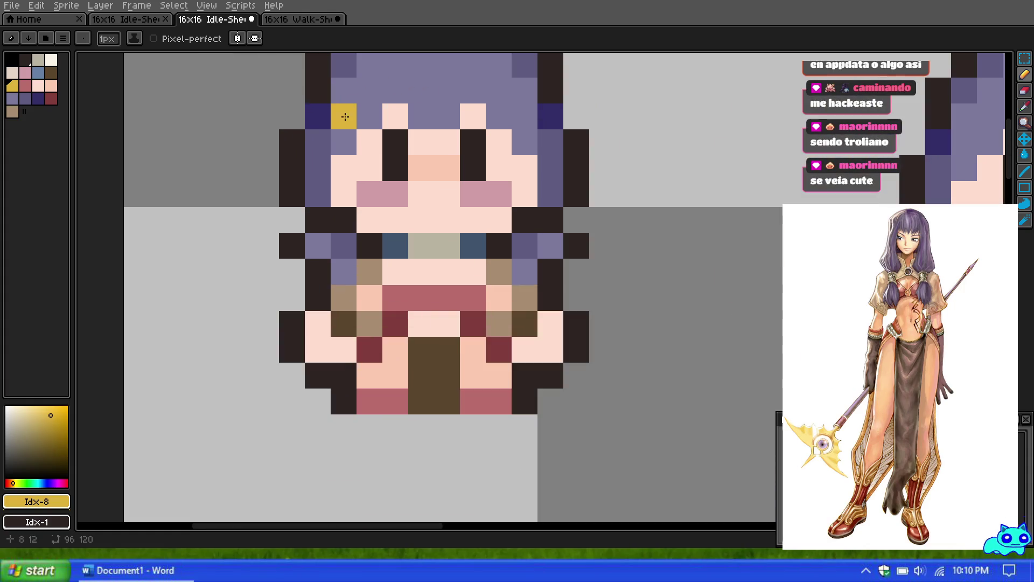
left_click(525, 219)
scroll(457, 167, "down", 9)
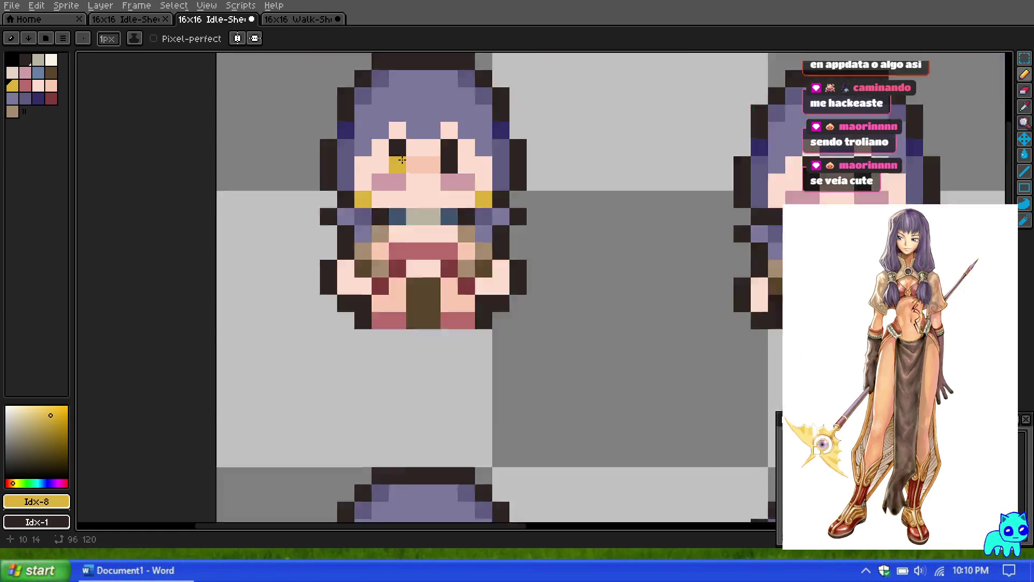
scroll(457, 167, "down", 1)
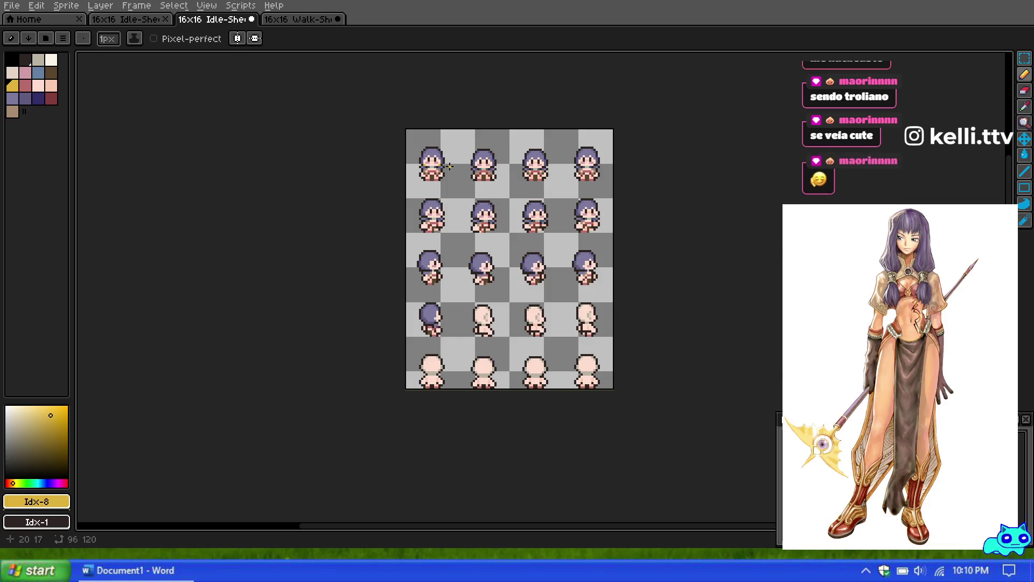
scroll(427, 144, "up", 8)
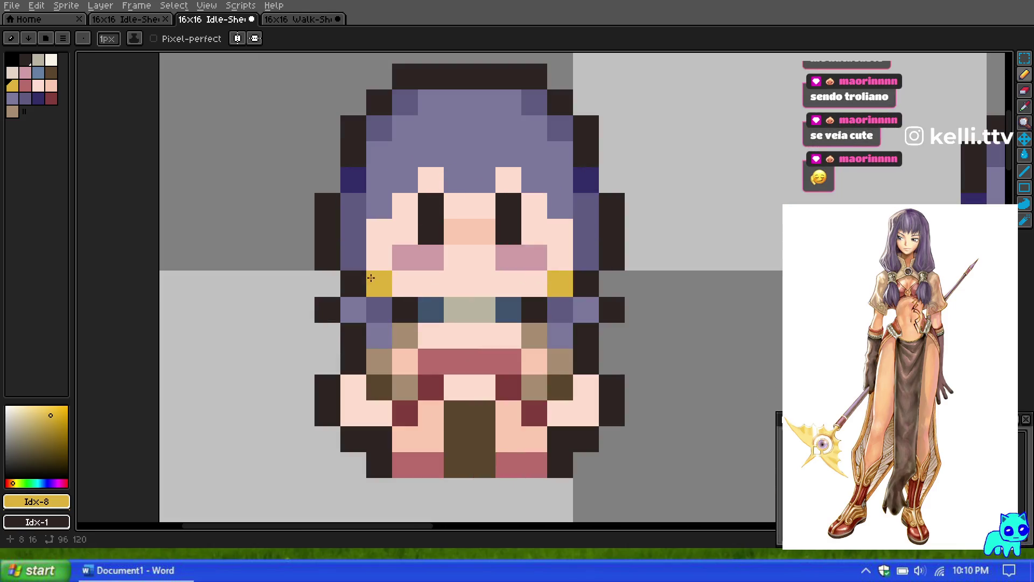
left_click(402, 279)
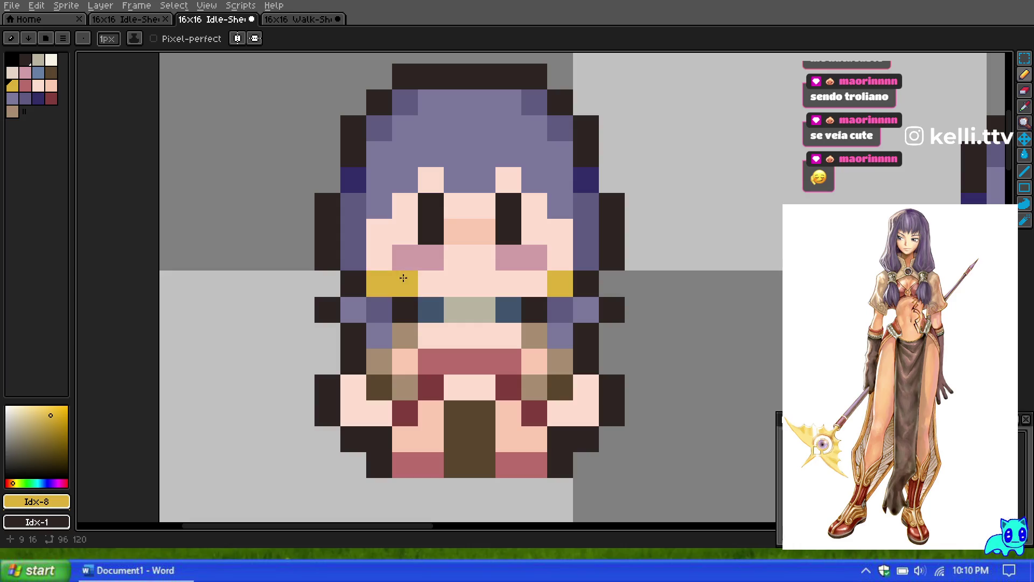
scroll(403, 277, "down", 6)
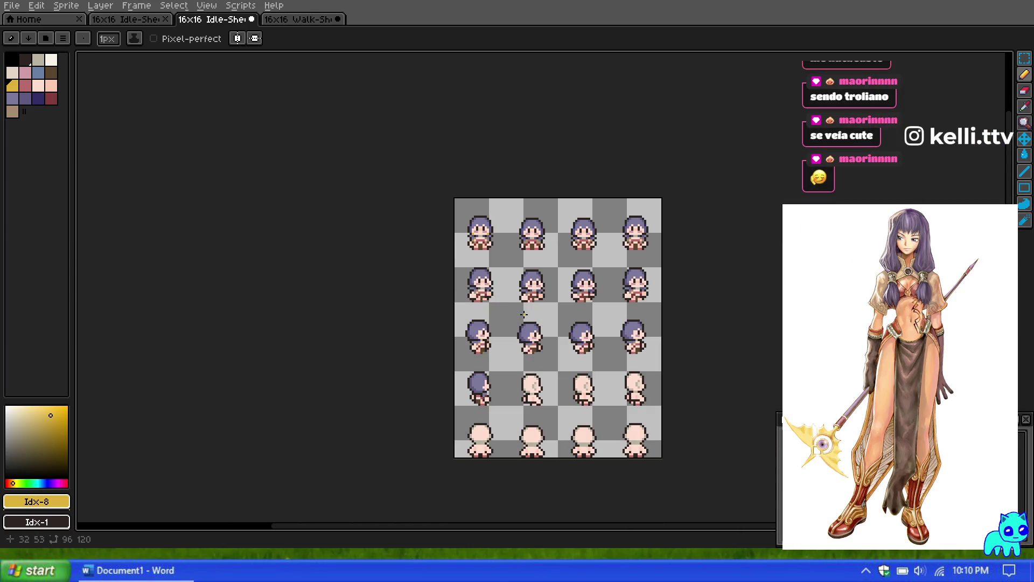
scroll(496, 240, "up", 4)
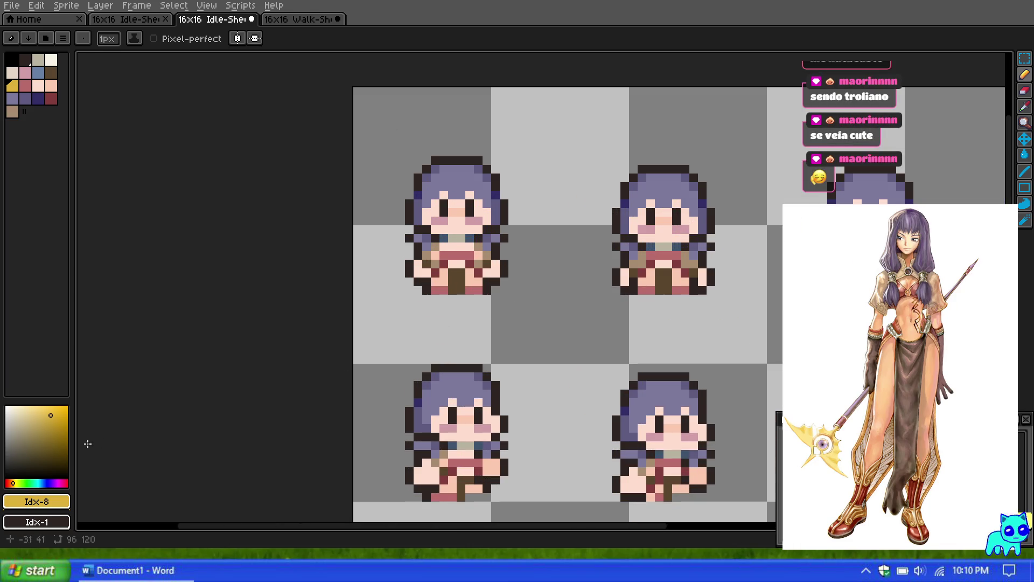
Switch to golden yellow #ffba00 and paint a matching pixel on each side of the head.
left_click(66, 406)
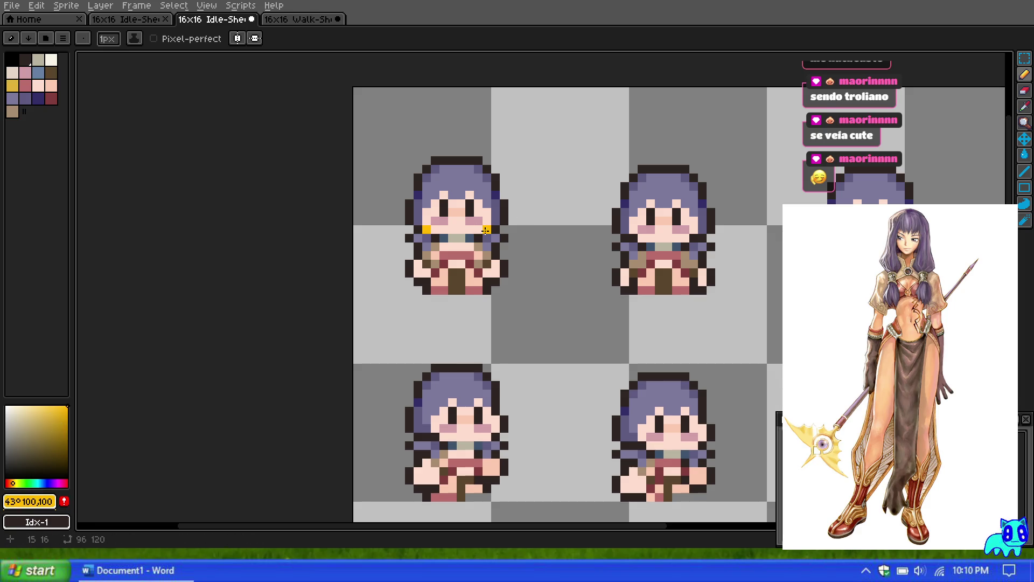
scroll(476, 229, "down", 3)
scroll(468, 224, "up", 2)
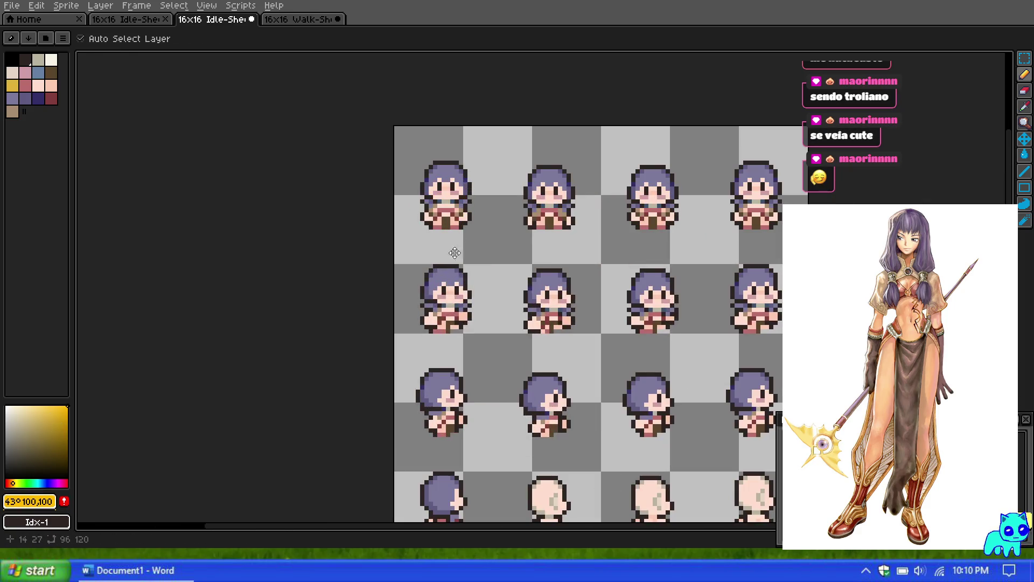
scroll(468, 224, "down", 3)
scroll(413, 167, "up", 4)
scroll(412, 167, "up", 3)
left_click(430, 235)
left_click(505, 236)
scroll(461, 218, "down", 4)
scroll(461, 217, "down", 5)
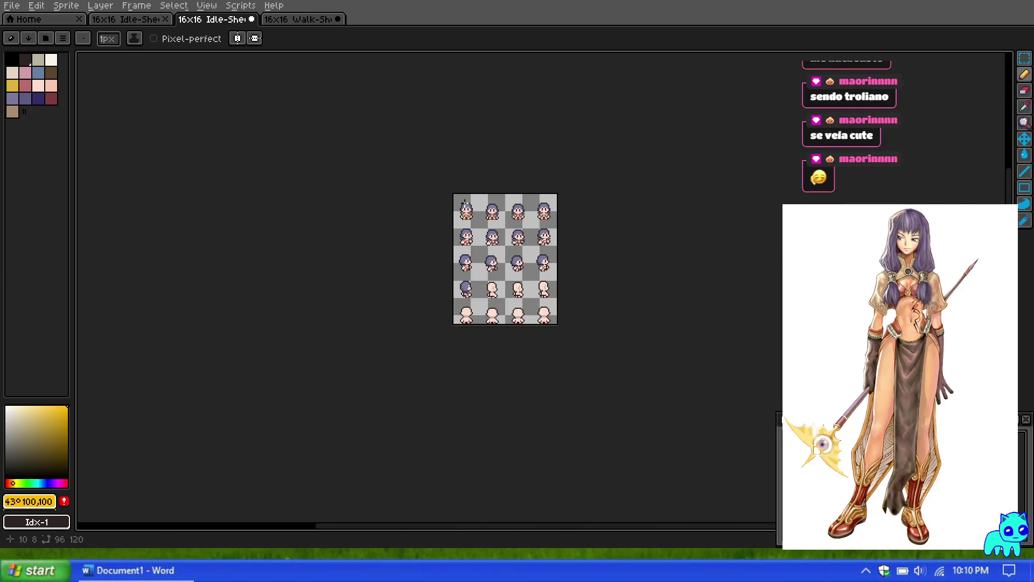
scroll(469, 225, "up", 4)
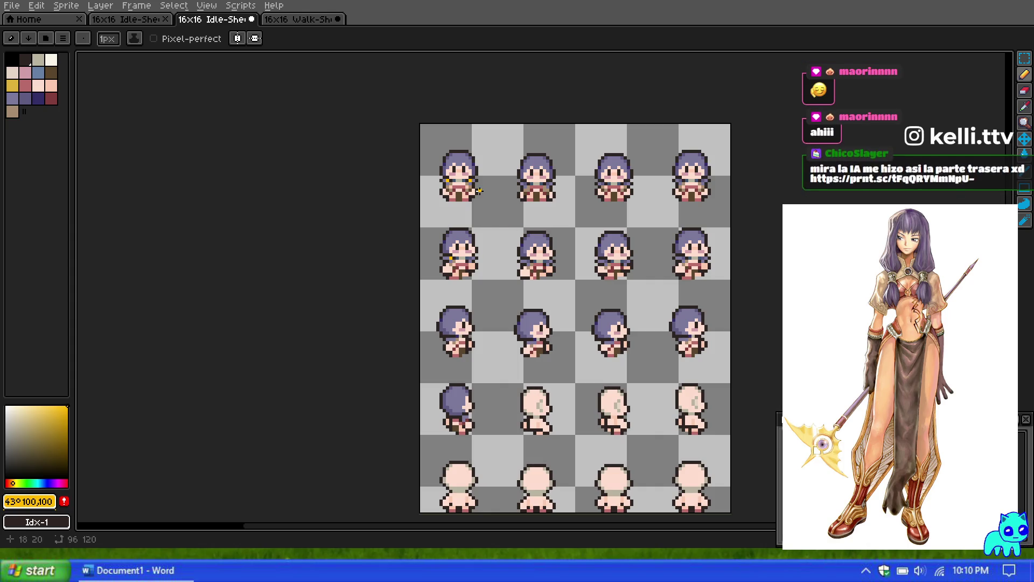
Lower the yellow drawing colour's saturation from 100 to 45 in the colour picker.
scroll(480, 191, "up", 3)
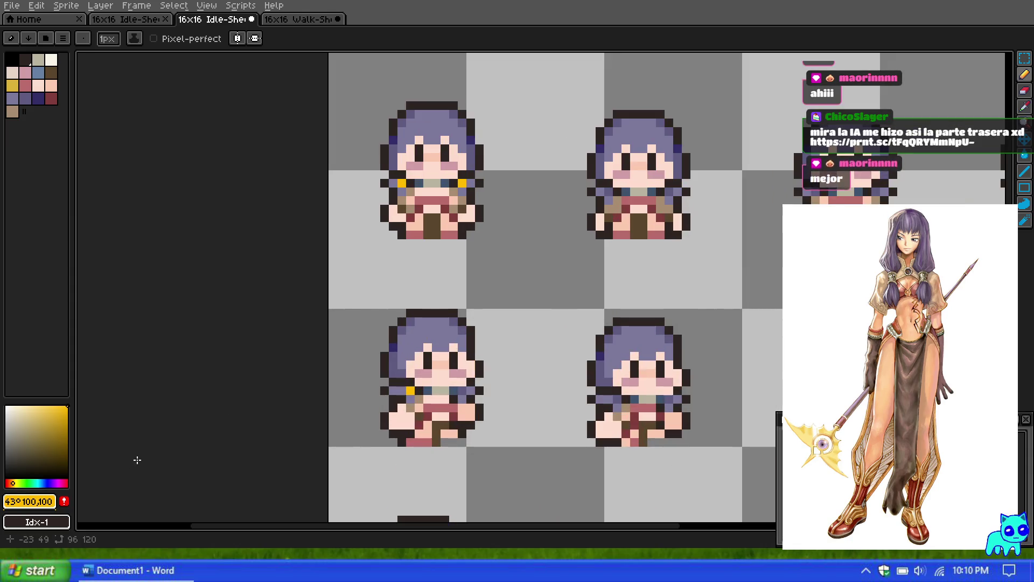
left_click(33, 406)
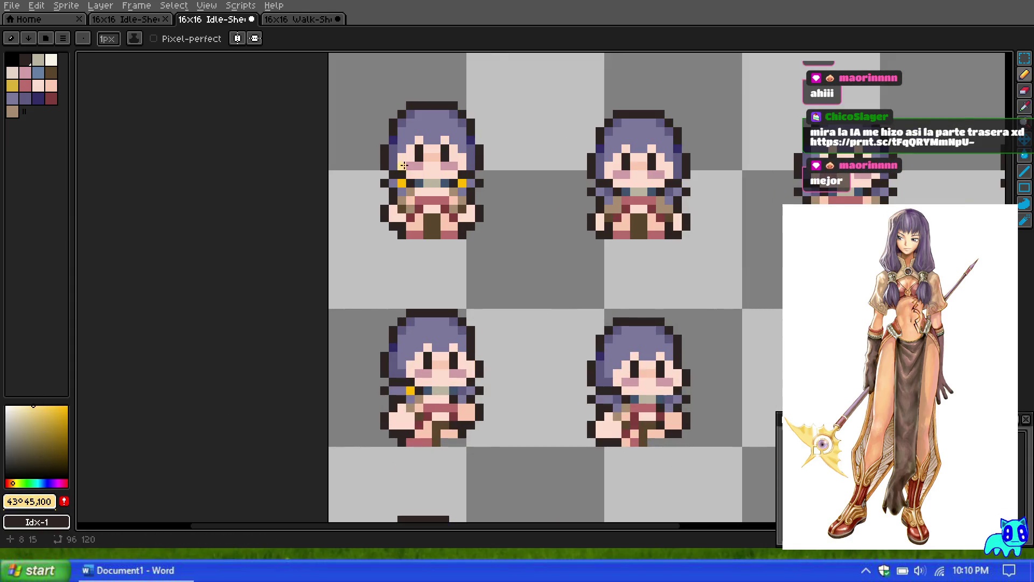
scroll(403, 165, "up", 3)
scroll(521, 173, "down", 5)
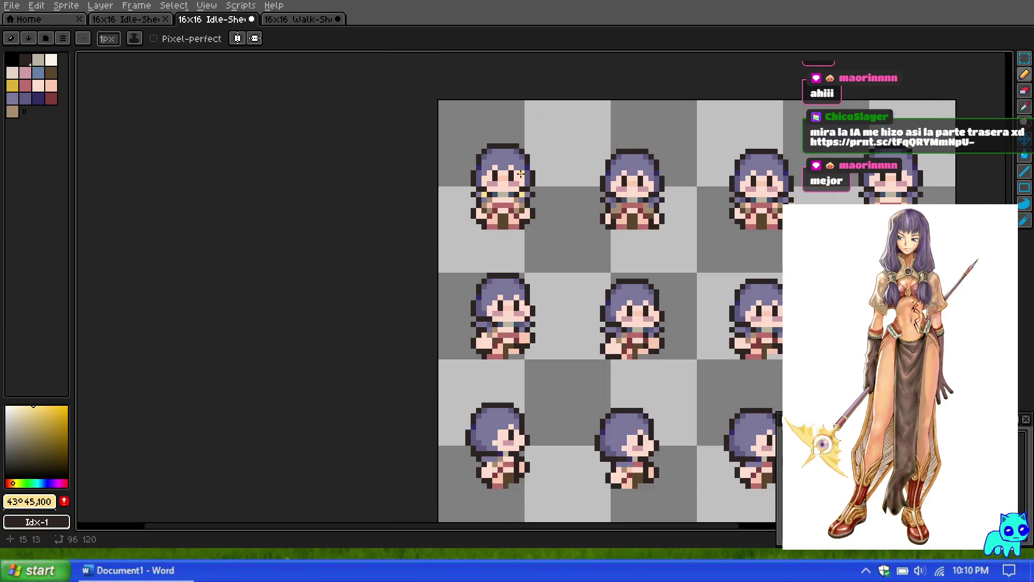
scroll(521, 173, "up", 3)
scroll(507, 201, "down", 3)
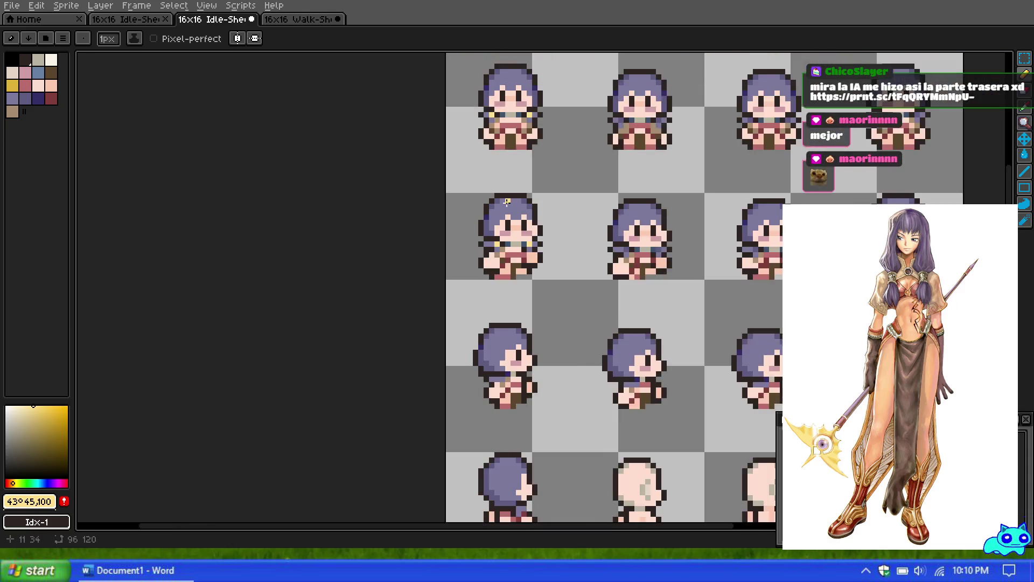
scroll(507, 201, "down", 1)
scroll(517, 194, "up", 1)
scroll(539, 182, "down", 2)
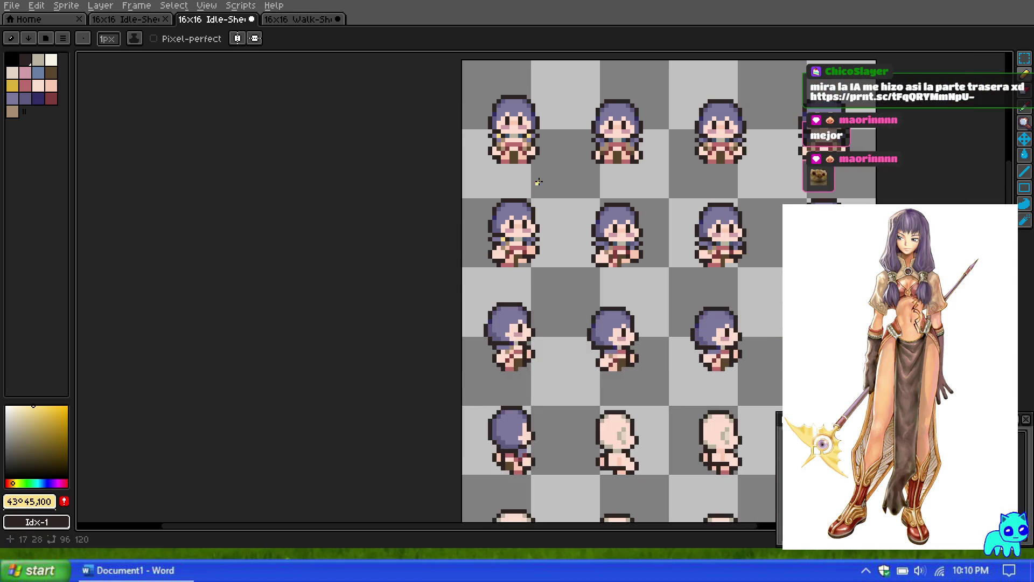
scroll(538, 182, "down", 2)
scroll(541, 155, "up", 2)
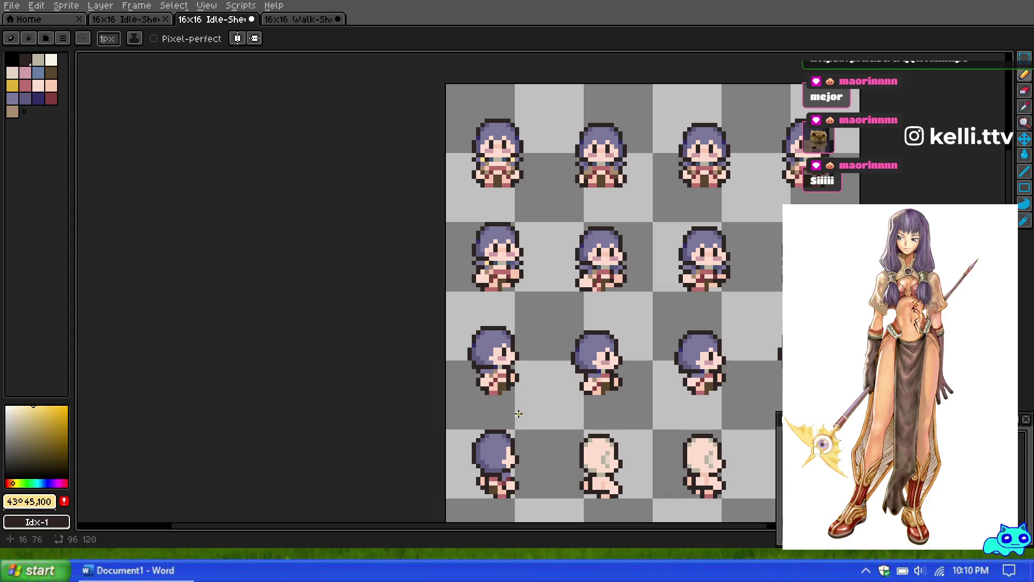
scroll(588, 275, "up", 5)
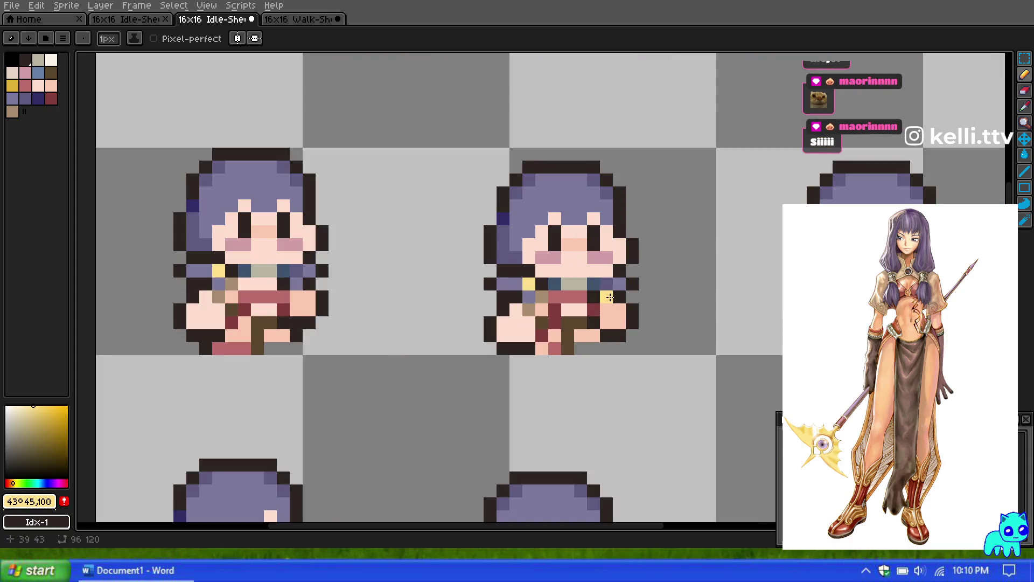
scroll(346, 219, "down", 4)
scroll(499, 249, "up", 4)
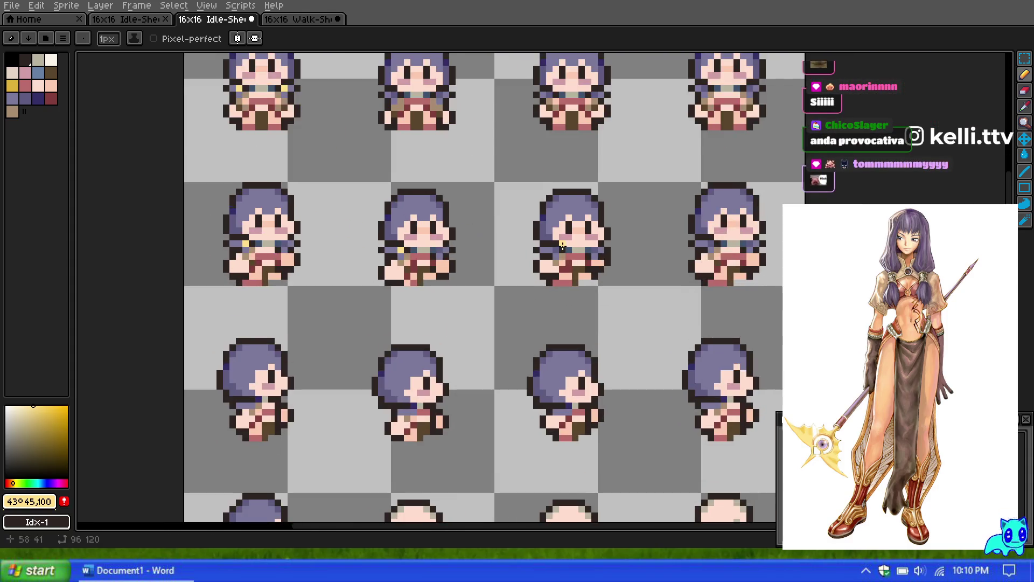
scroll(485, 183, "down", 4)
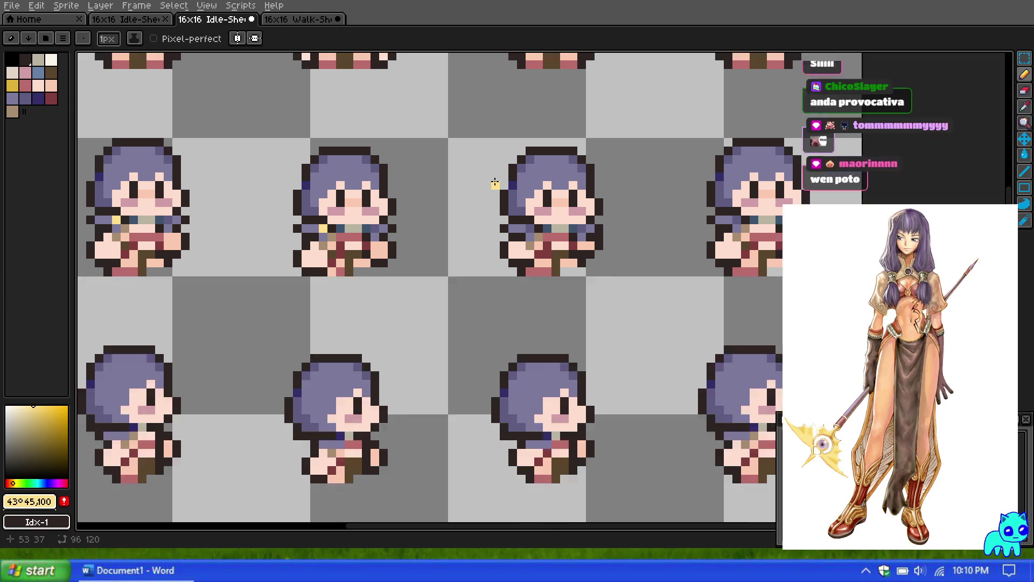
scroll(532, 158, "up", 4)
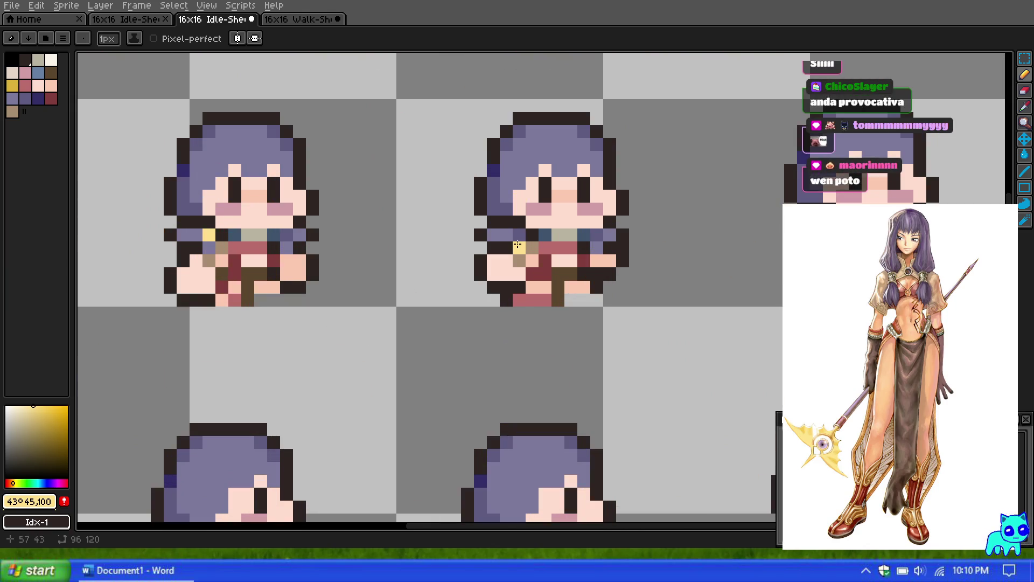
scroll(594, 234, "down", 4)
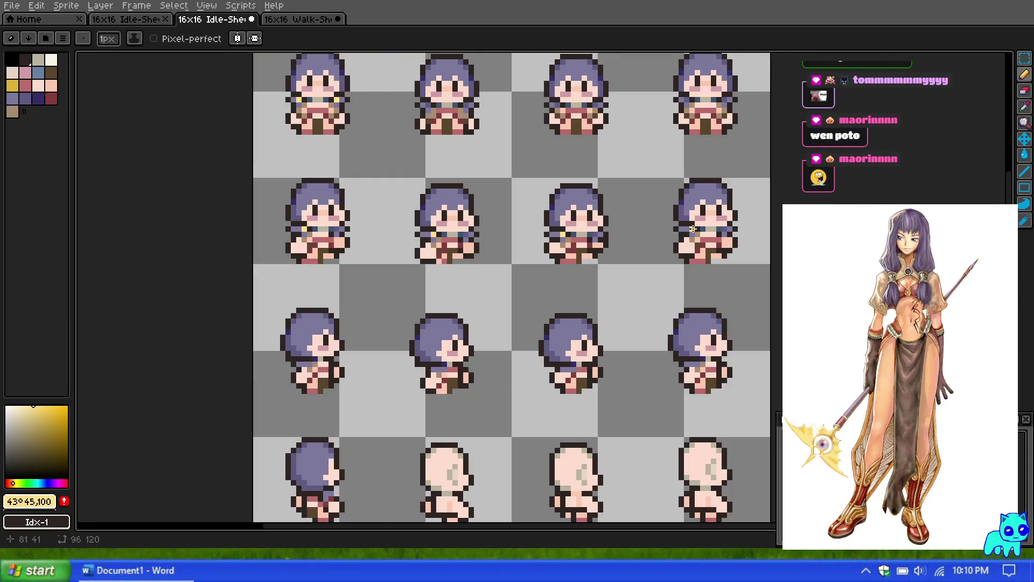
scroll(410, 343, "up", 6)
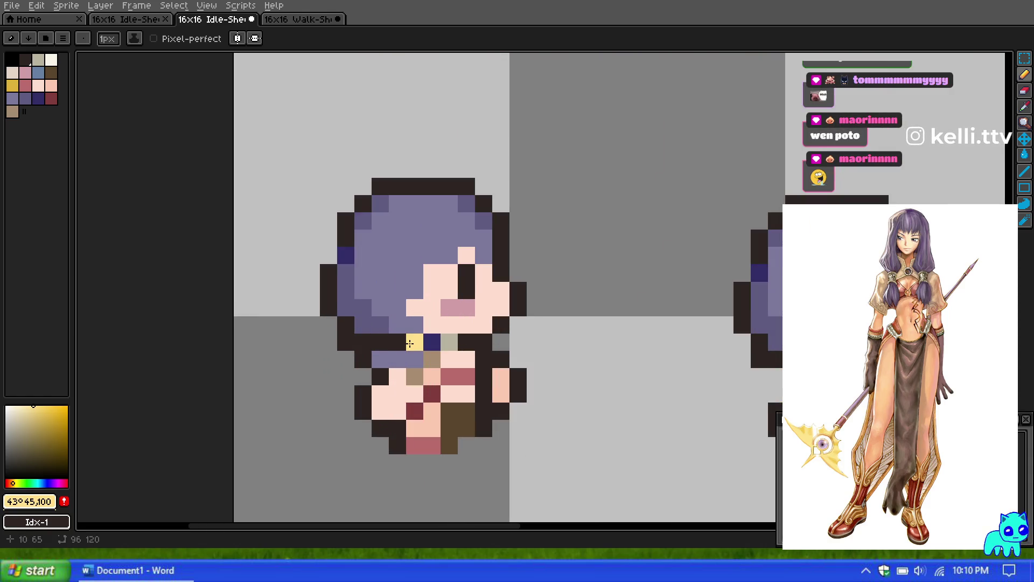
scroll(449, 299, "down", 5)
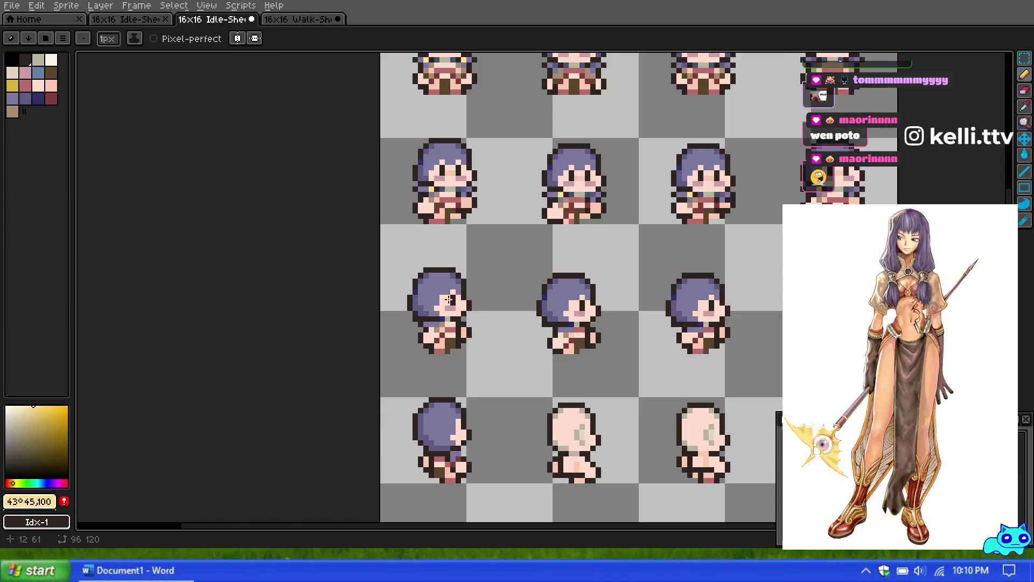
scroll(426, 271, "up", 1)
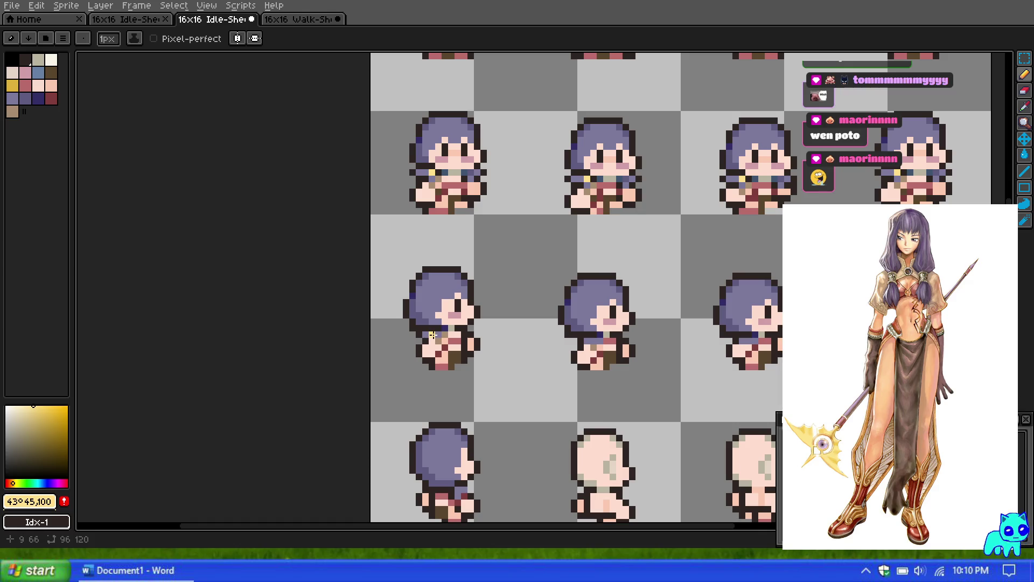
scroll(431, 302, "down", 4)
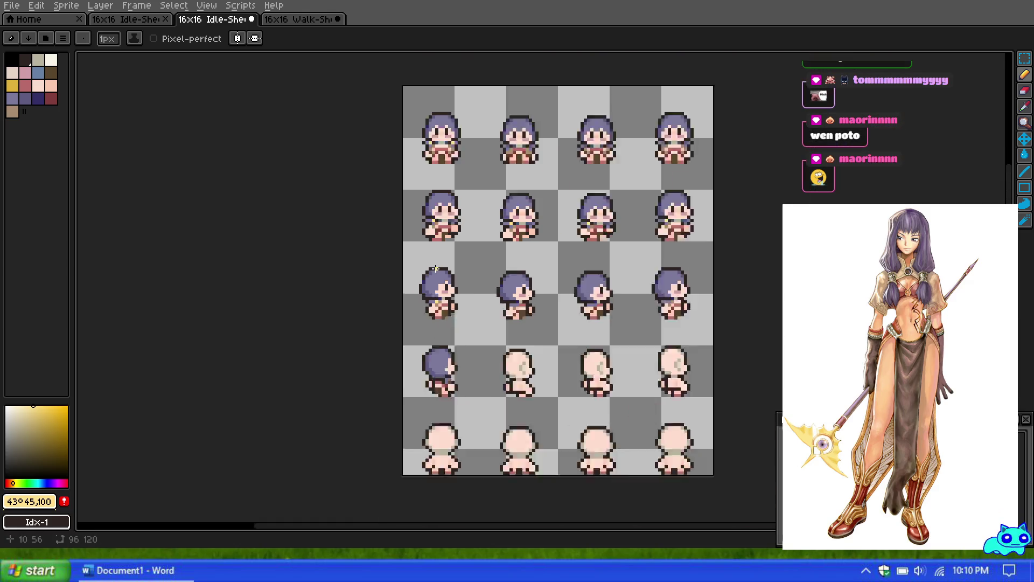
scroll(427, 267, "up", 6)
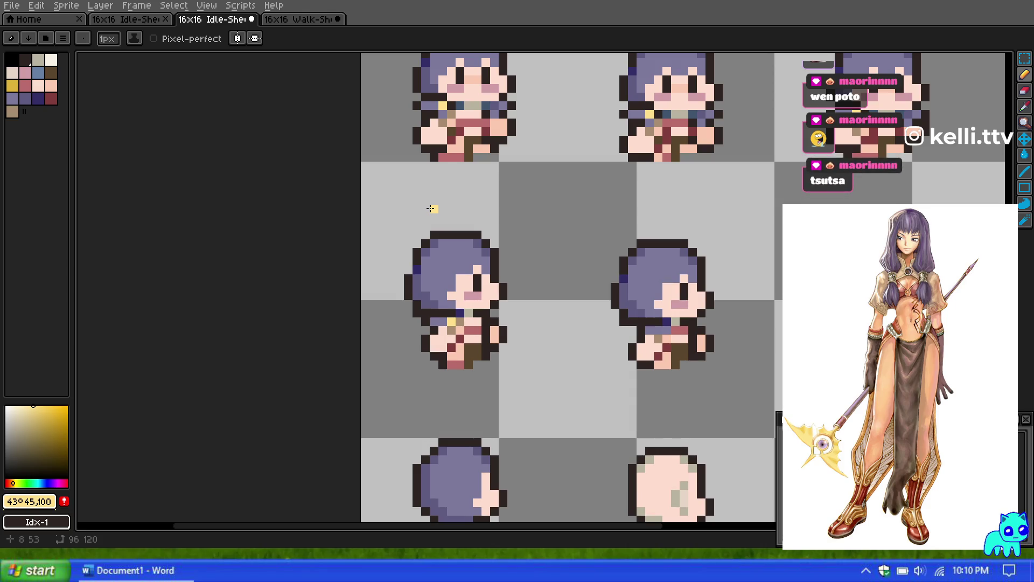
scroll(431, 208, "down", 2)
scroll(566, 283, "up", 2)
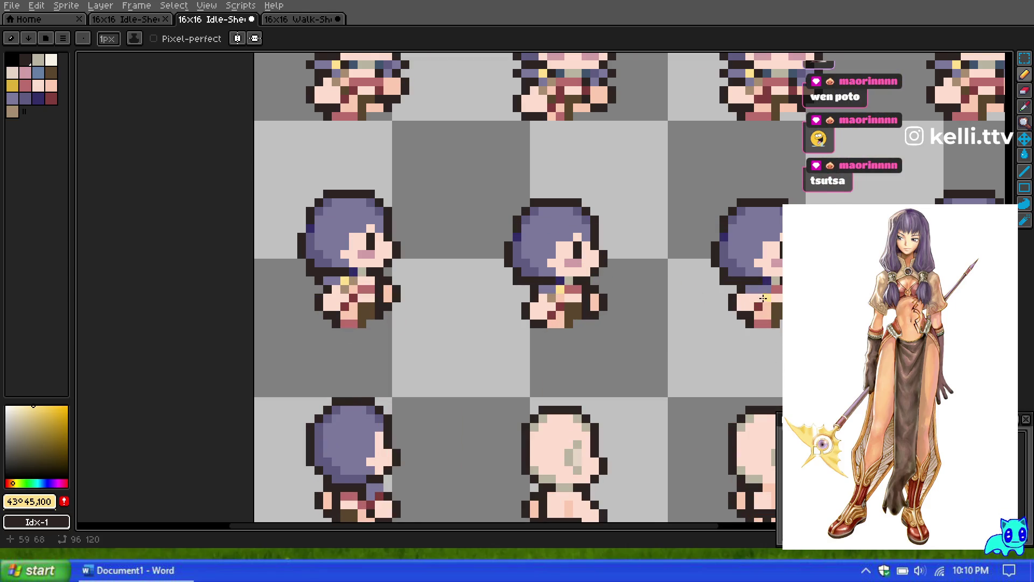
scroll(768, 289, "down", 2)
scroll(733, 234, "up", 1)
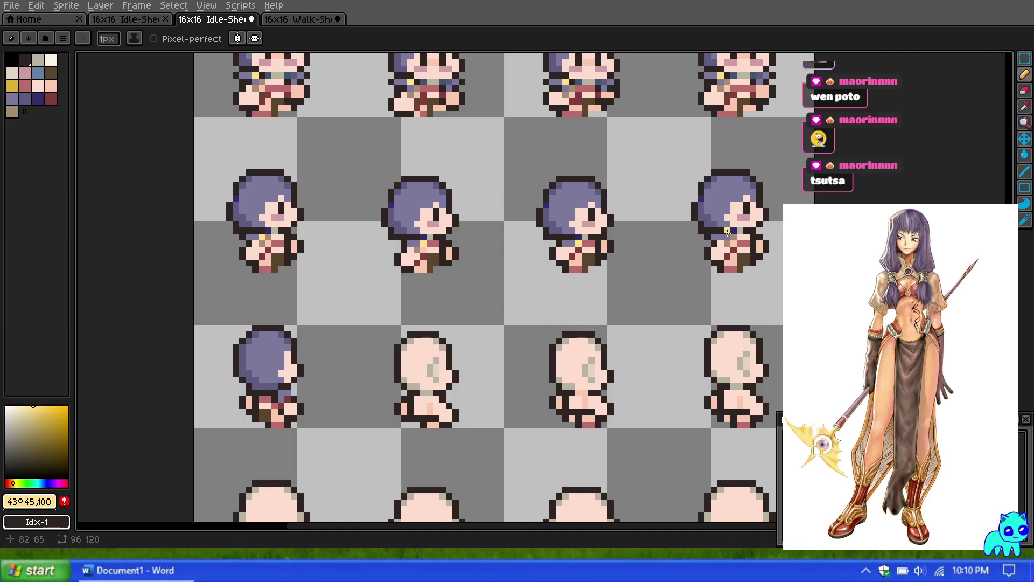
scroll(609, 180, "down", 1)
scroll(610, 179, "down", 1)
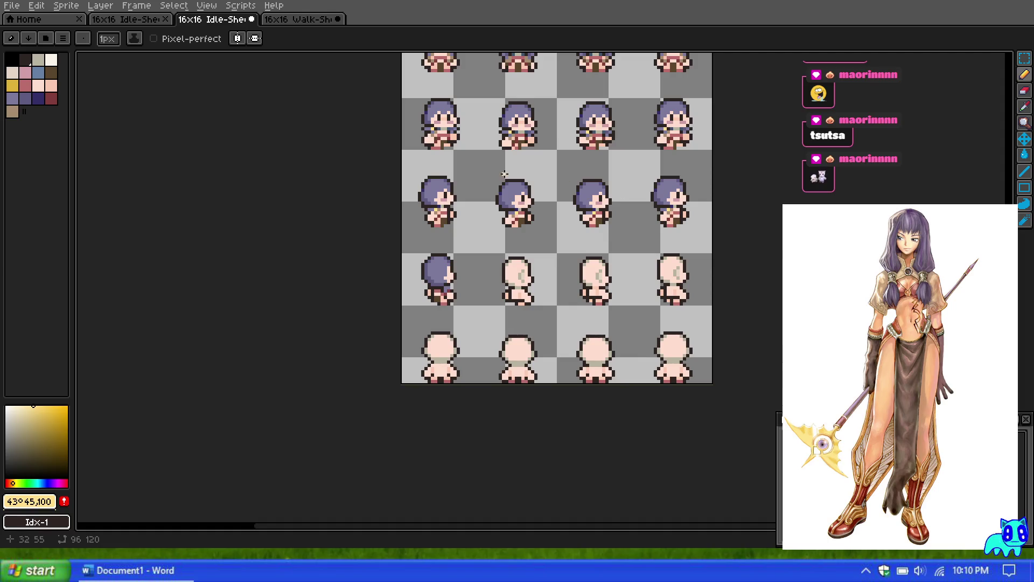
scroll(474, 173, "up", 1)
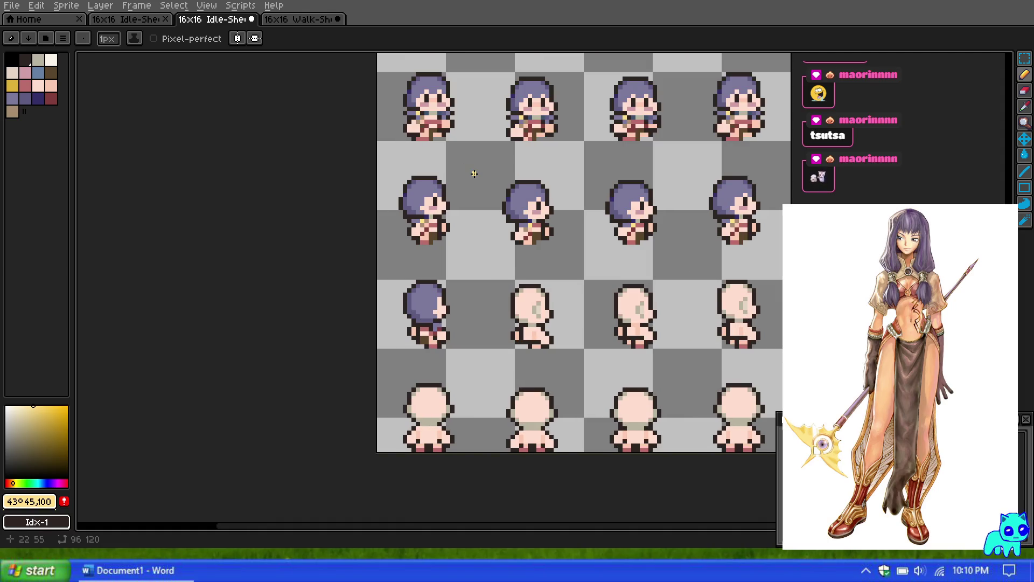
key("ctrl+z")
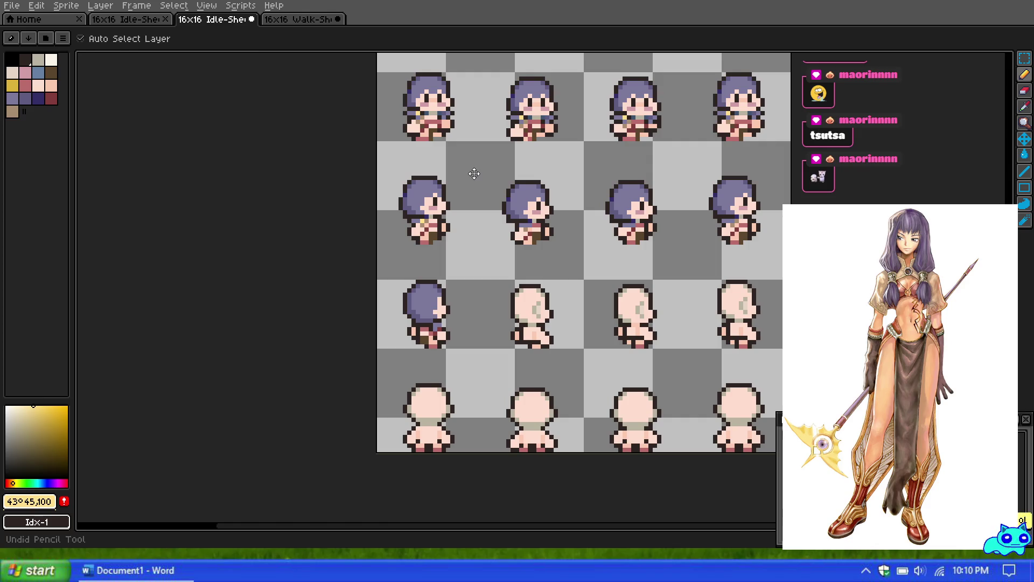
scroll(472, 172, "down", 2)
scroll(450, 168, "up", 1)
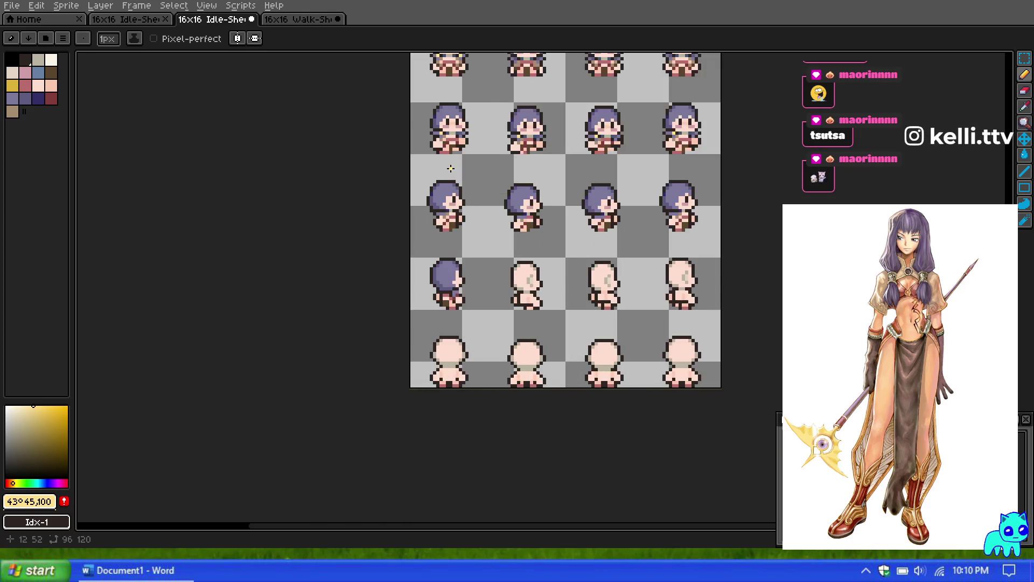
scroll(435, 122, "up", 1)
scroll(516, 232, "up", 1)
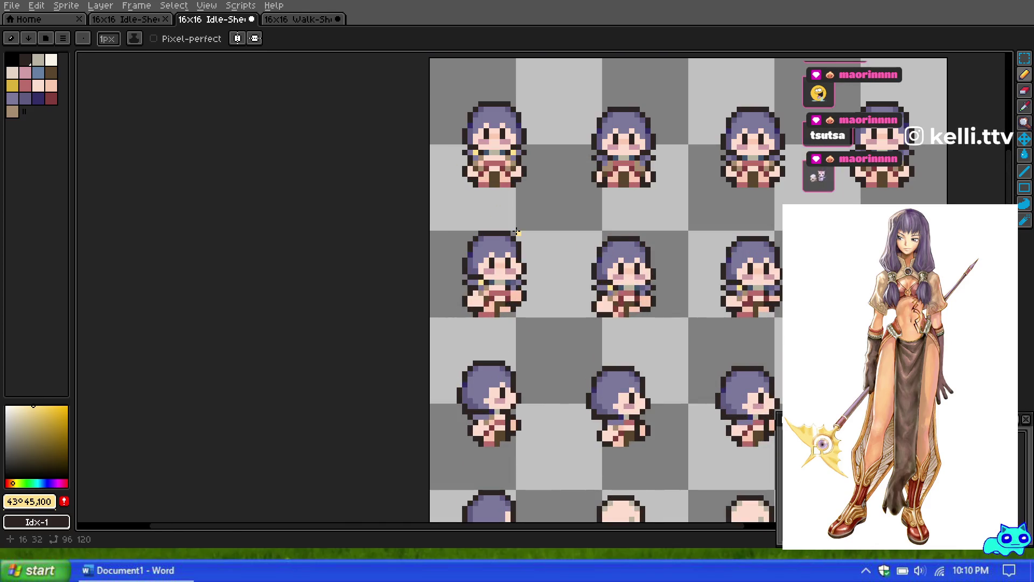
scroll(501, 140, "up", 1)
scroll(479, 141, "up", 1)
scroll(476, 170, "down", 2)
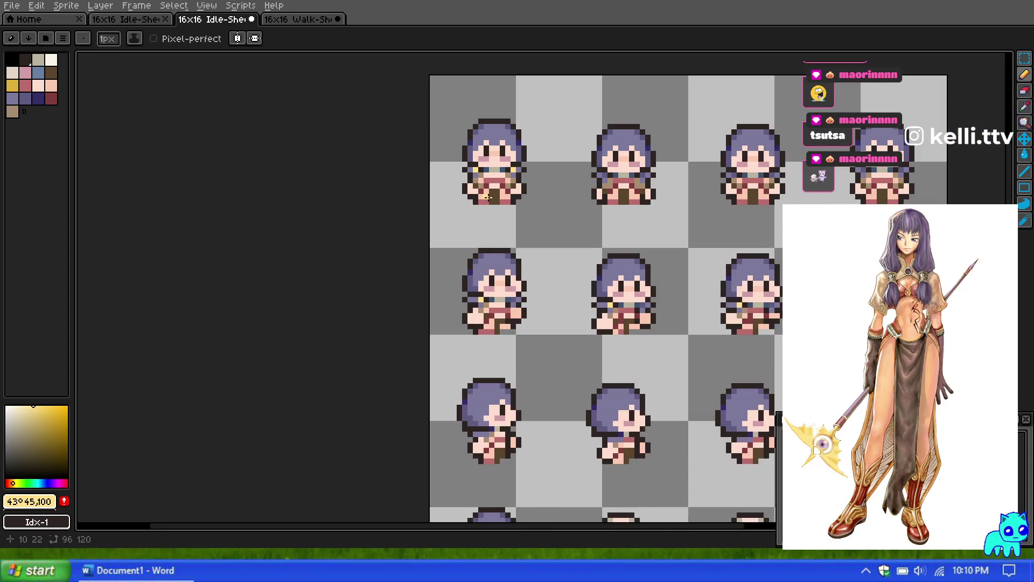
scroll(492, 451, "up", 4)
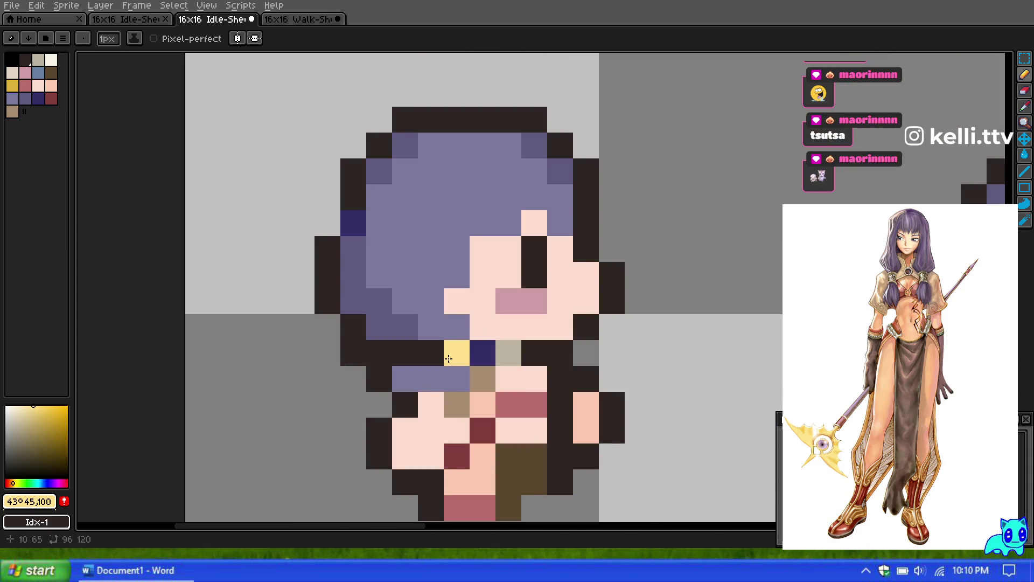
scroll(454, 355, "down", 3)
scroll(499, 275, "down", 1)
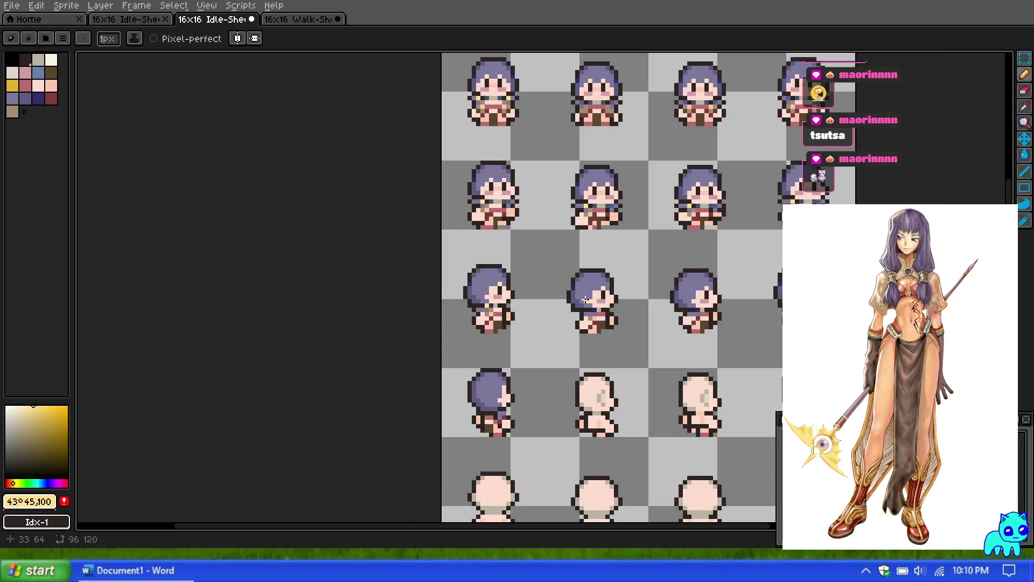
scroll(628, 306, "up", 3)
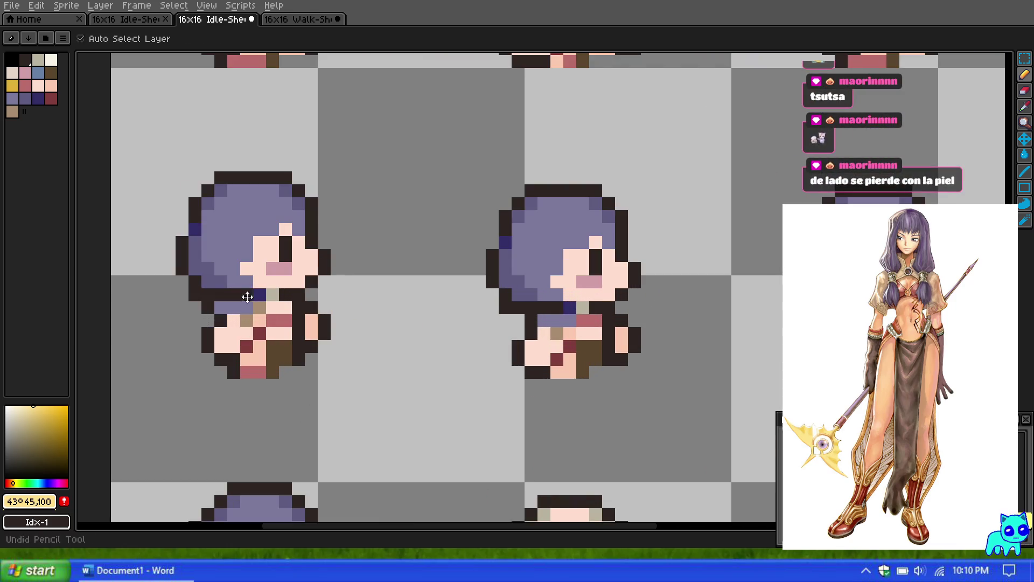
scroll(369, 218, "down", 3)
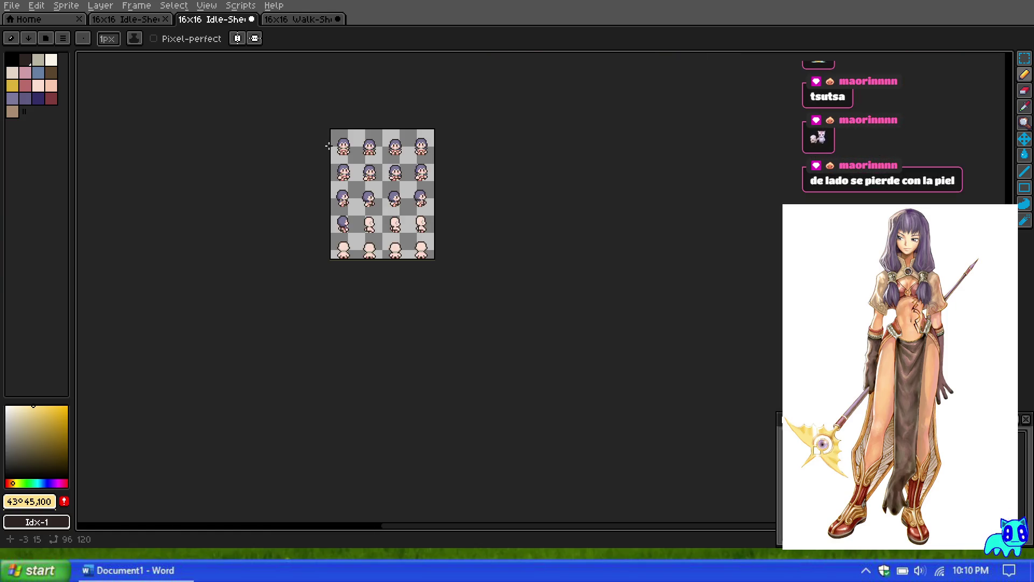
scroll(409, 233, "up", 3)
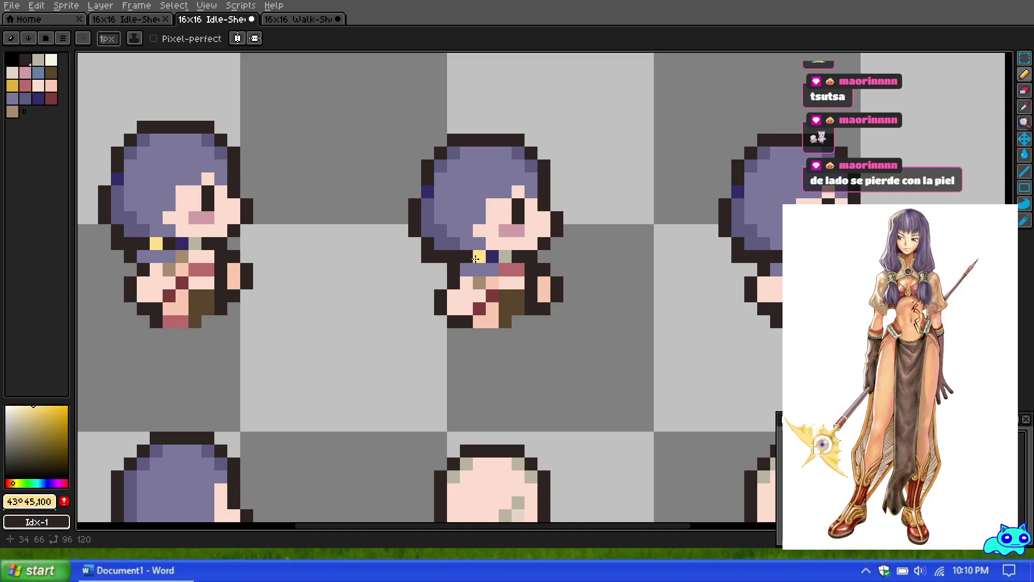
scroll(549, 247, "down", 2)
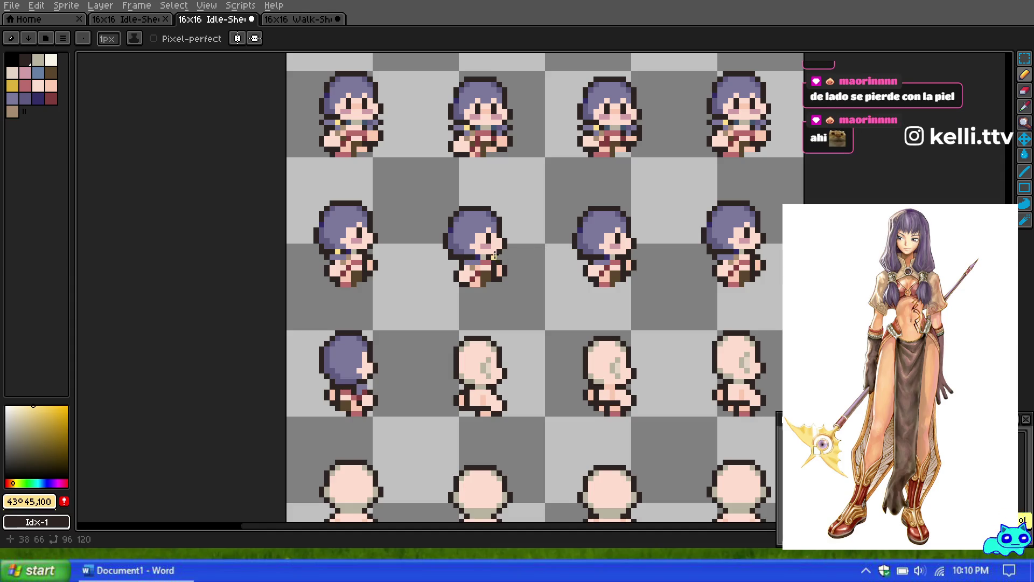
scroll(558, 252, "up", 2)
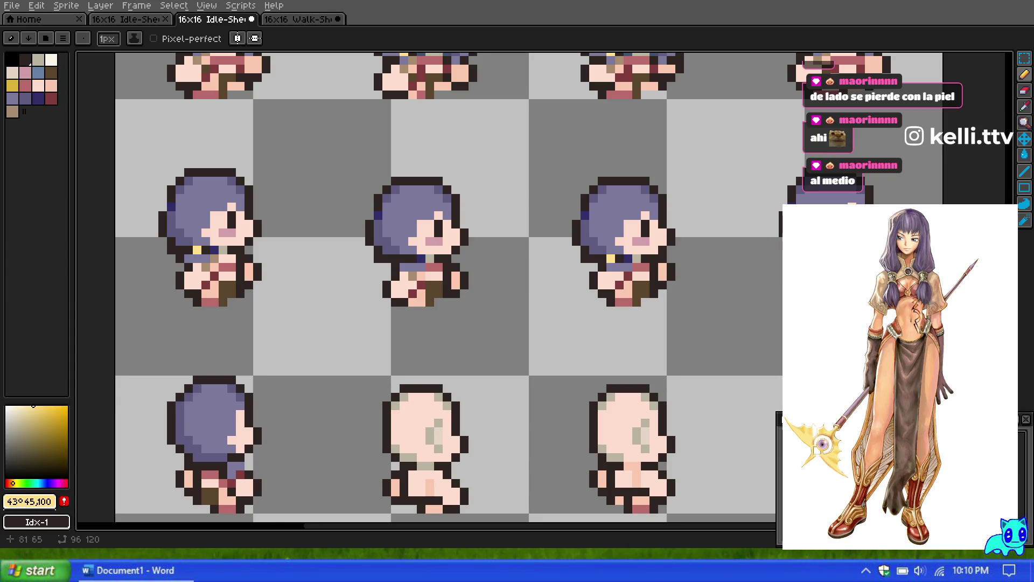
scroll(300, 270, "up", 1)
scroll(365, 253, "up", 1)
scroll(365, 254, "down", 1)
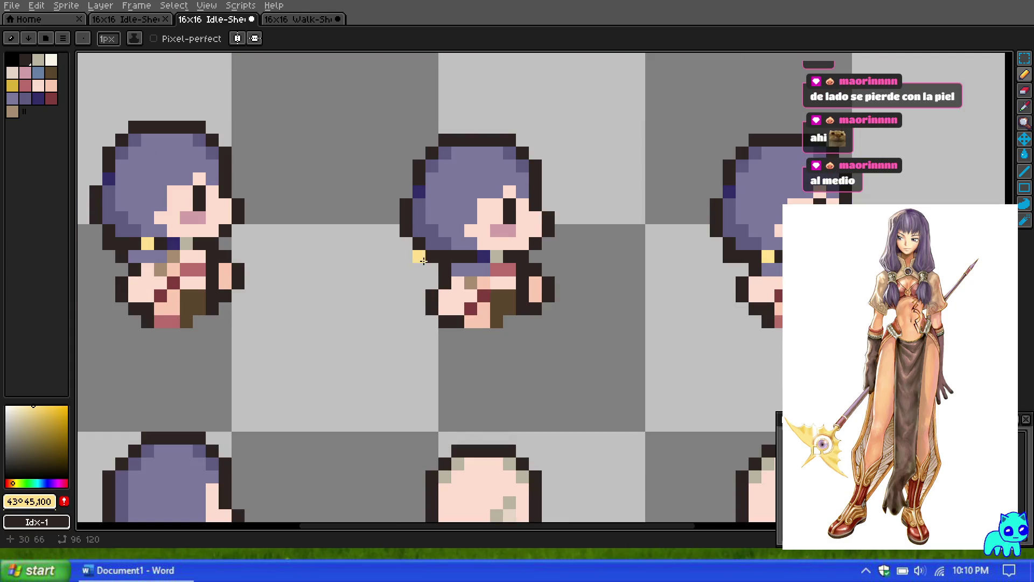
Try the dark brown and purple hair colours, toggling between the Move and Pencil tools.
left_click(20, 64)
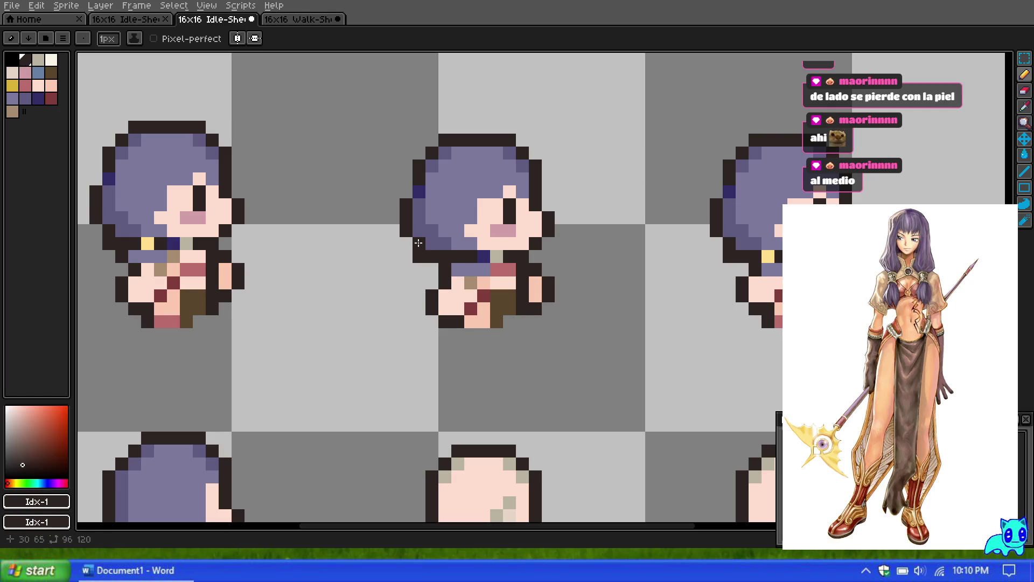
left_click(12, 98)
key("v")
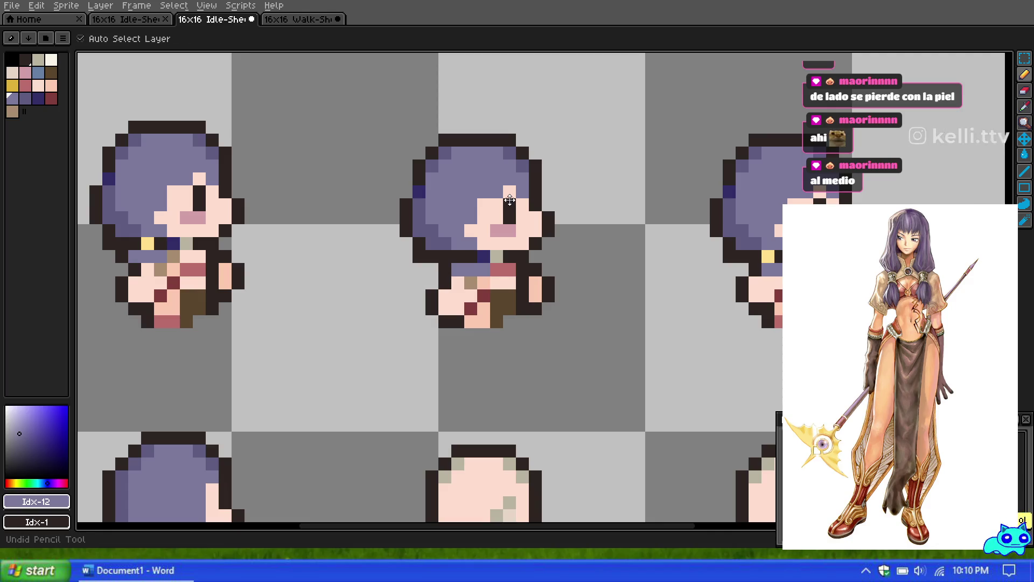
key("b")
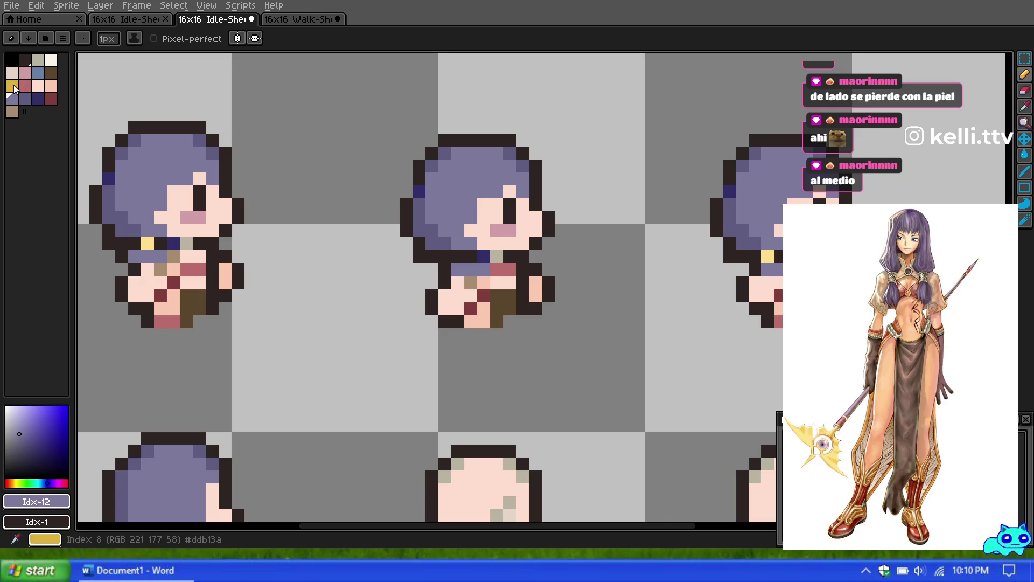
Sample the left sprite's neck yellow and pencil a matching pixel on the middle sprite's neck.
left_click(1025, 107)
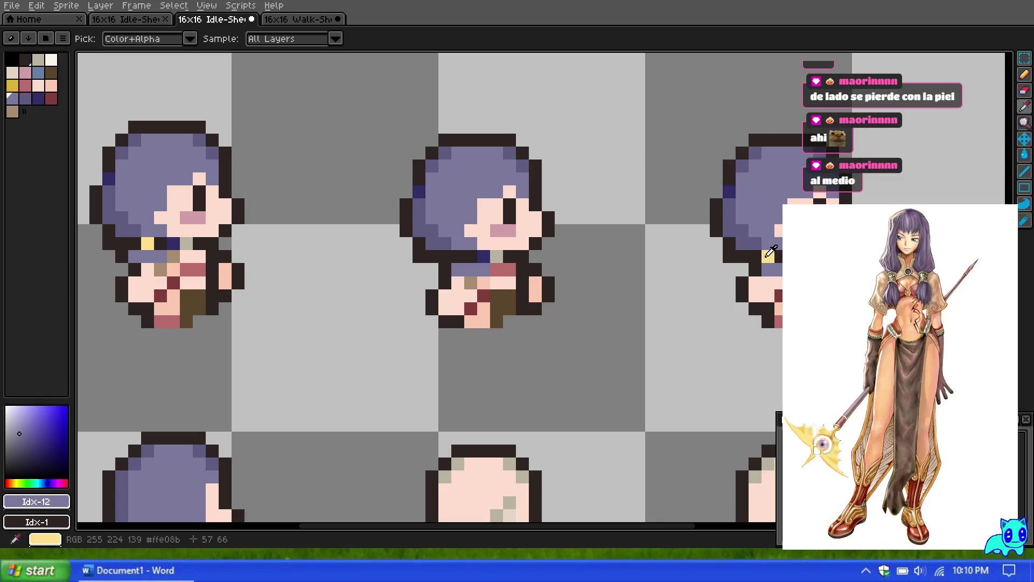
left_click(147, 243)
left_click(25, 111)
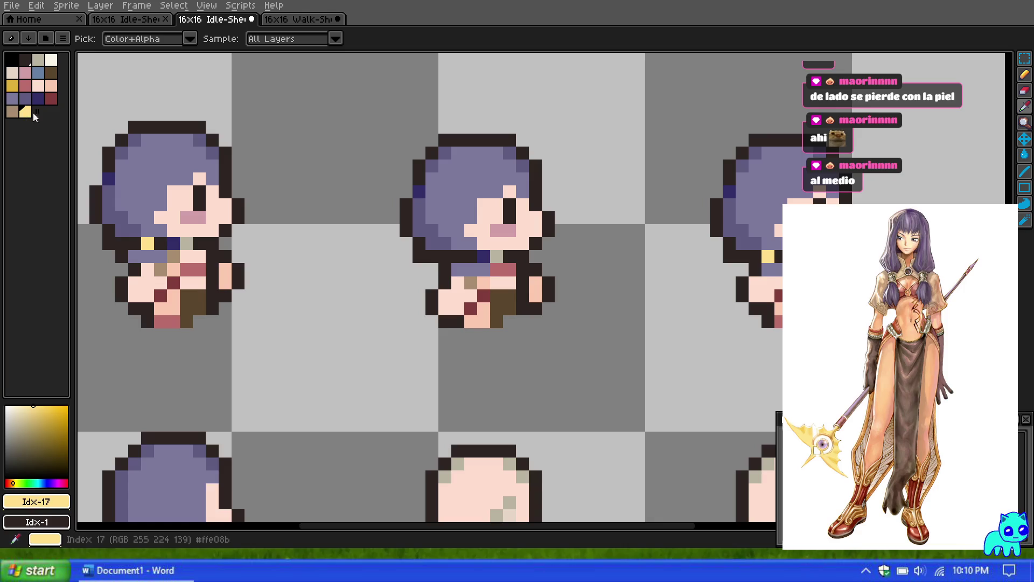
key("b")
left_click(459, 267)
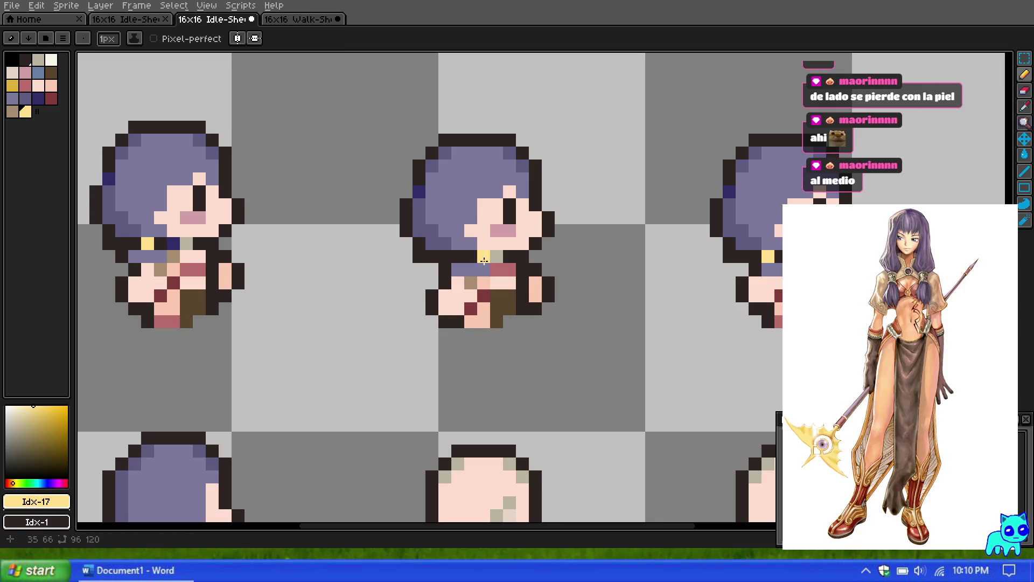
scroll(463, 262, "down", 5)
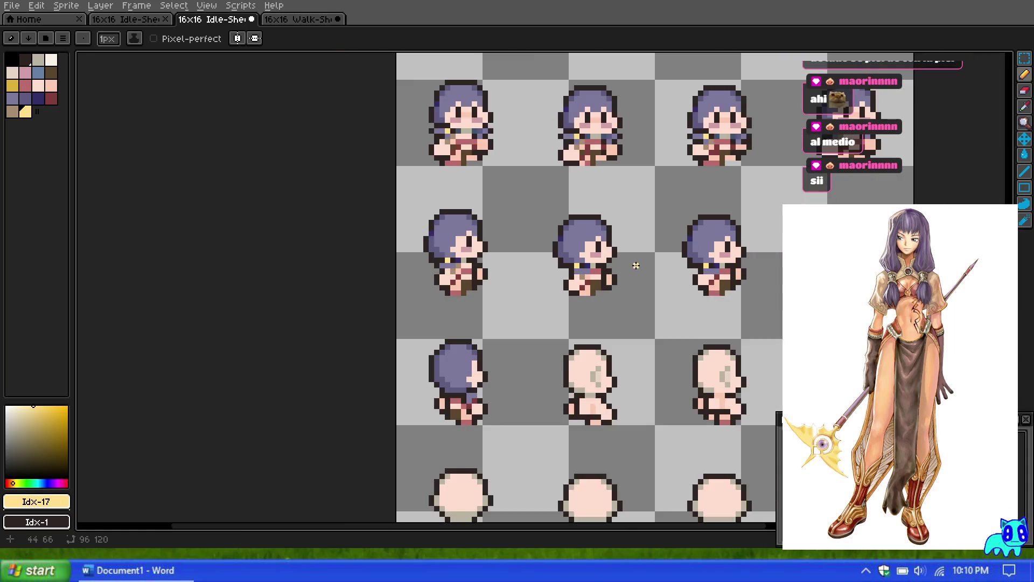
Paint a tan pixel on the middle side-view sprite's chest.
scroll(672, 253, "up", 4)
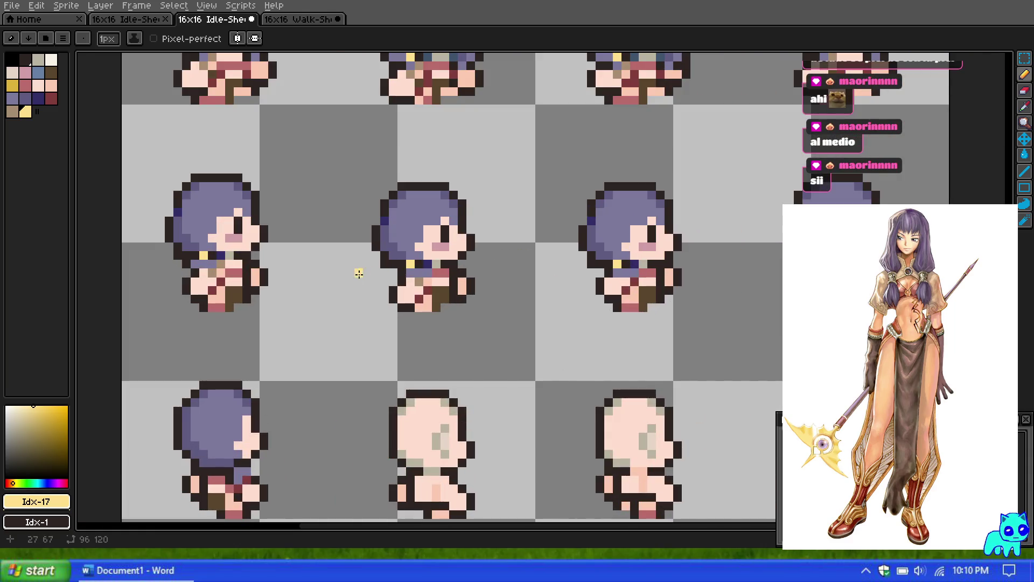
scroll(303, 272, "up", 1)
scroll(263, 263, "down", 2)
scroll(263, 262, "up", 1)
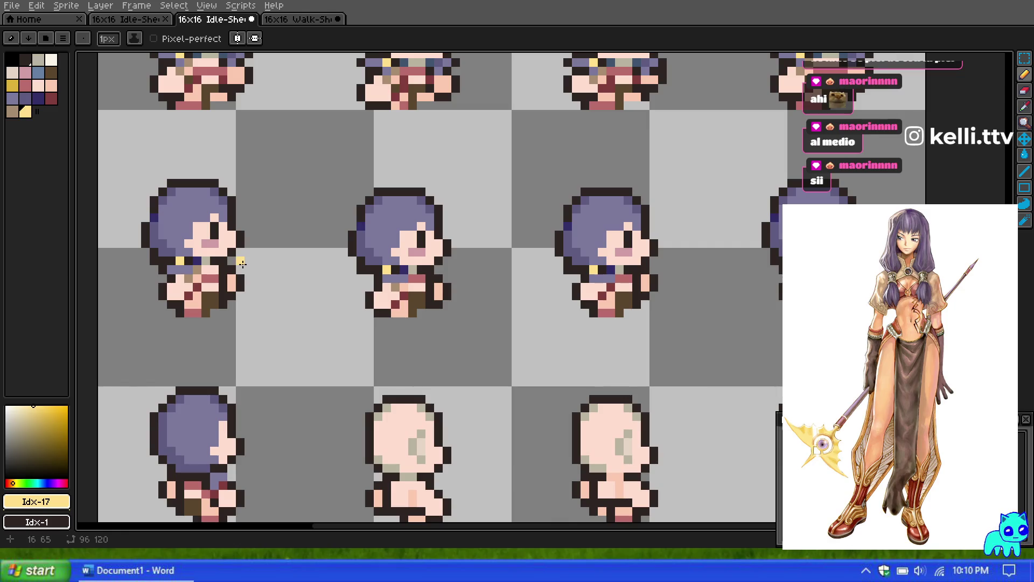
scroll(170, 270, "up", 1)
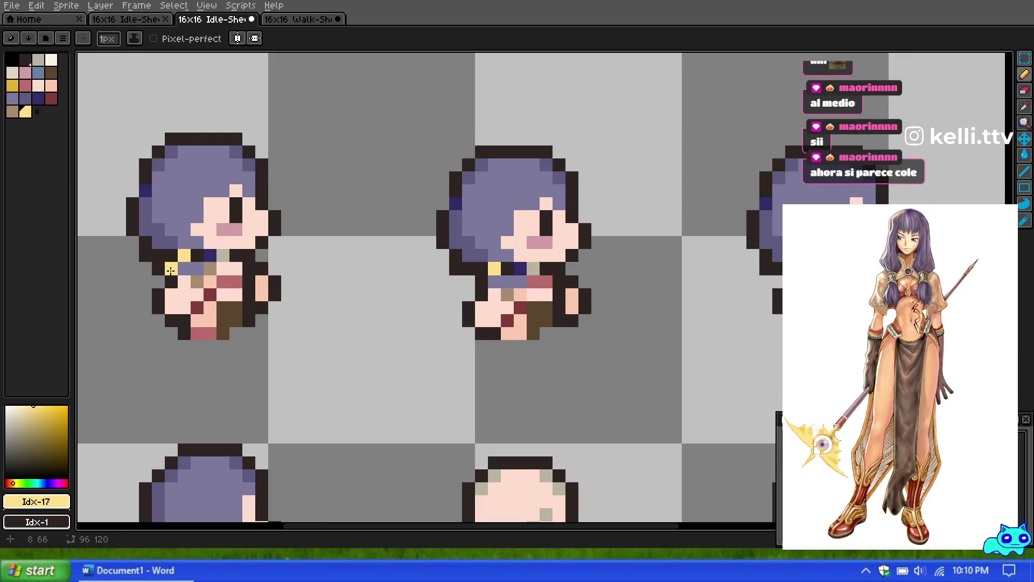
left_click(13, 113)
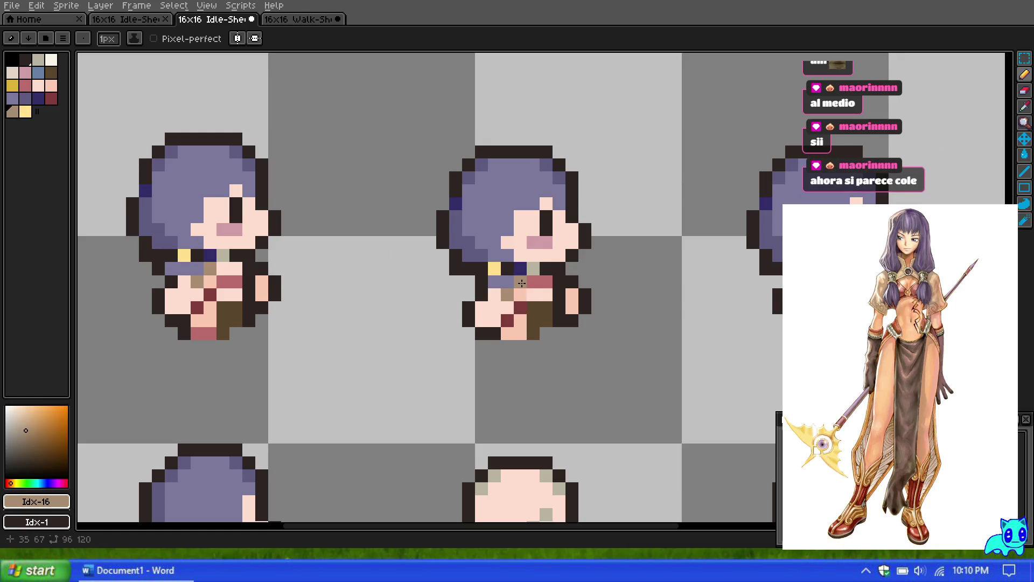
left_click(521, 285)
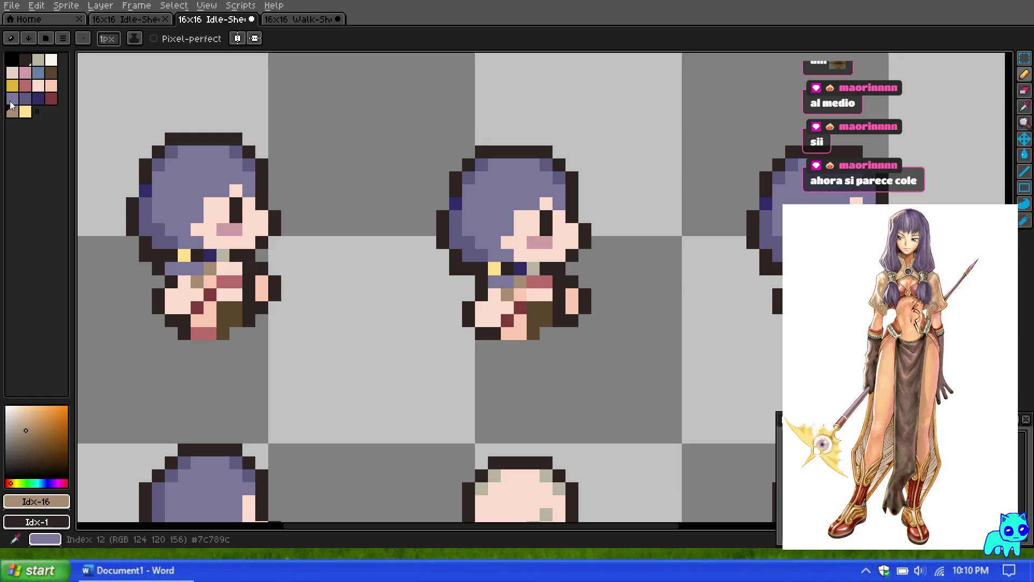
Switch the drawing colour to purple, then to the dark brown outline colour.
left_click(12, 98)
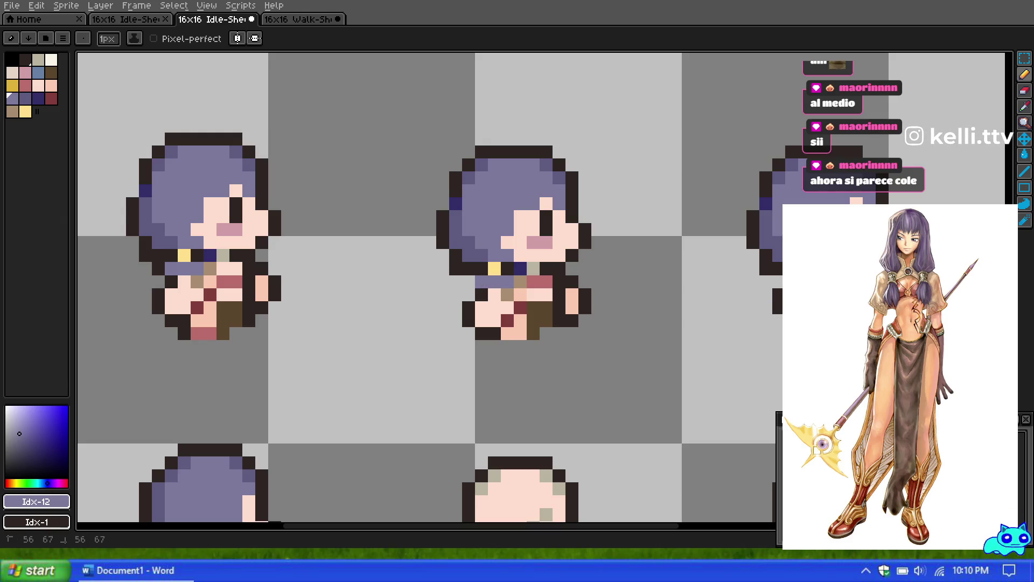
left_click(26, 63)
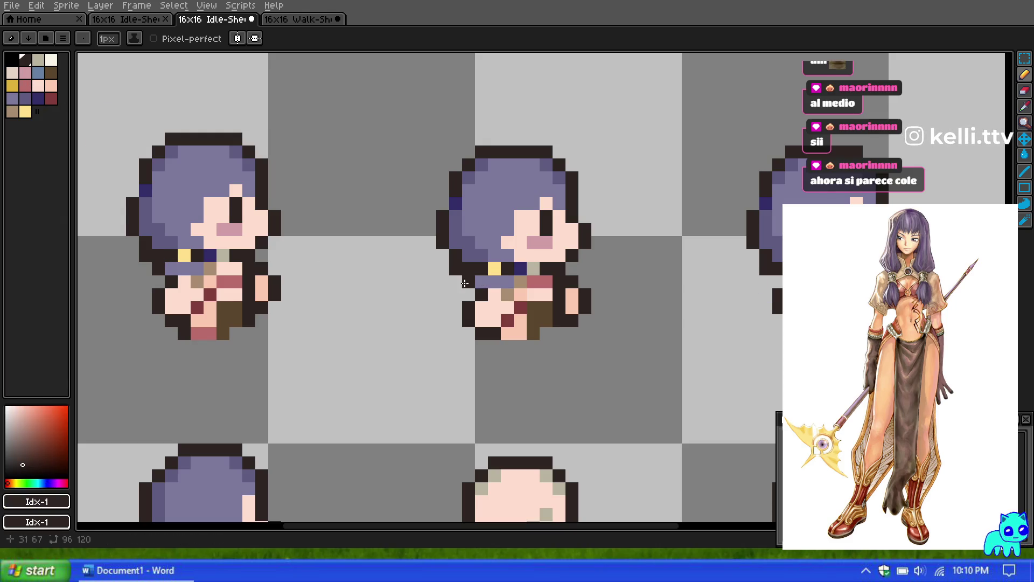
scroll(775, 281, "down", 4)
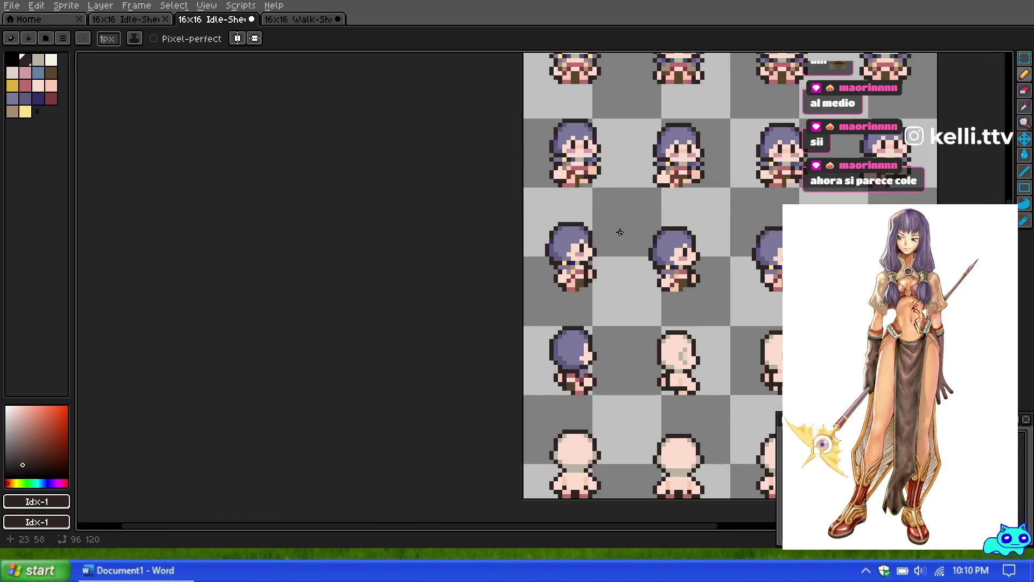
scroll(752, 254, "up", 1)
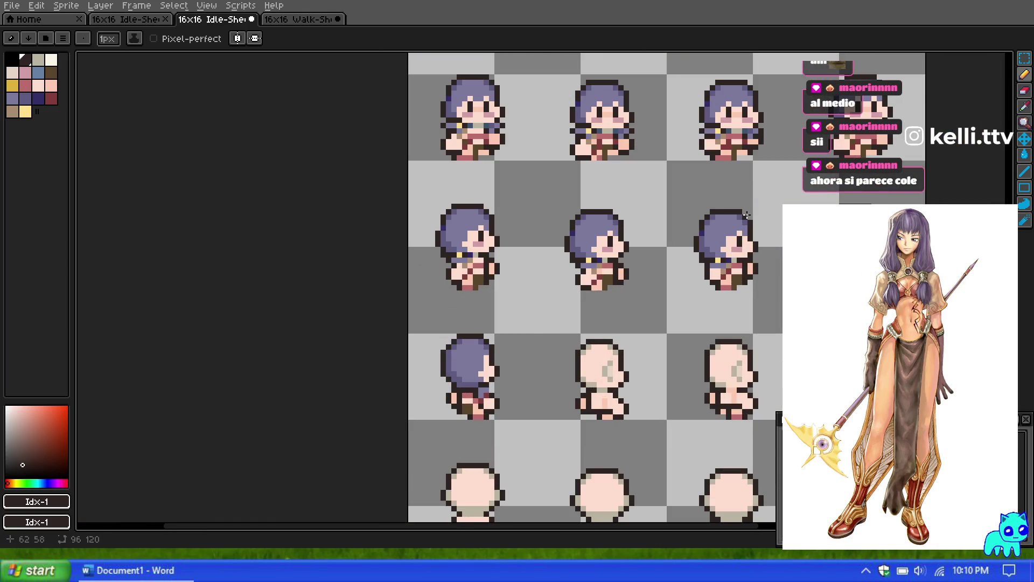
scroll(689, 244, "up", 2)
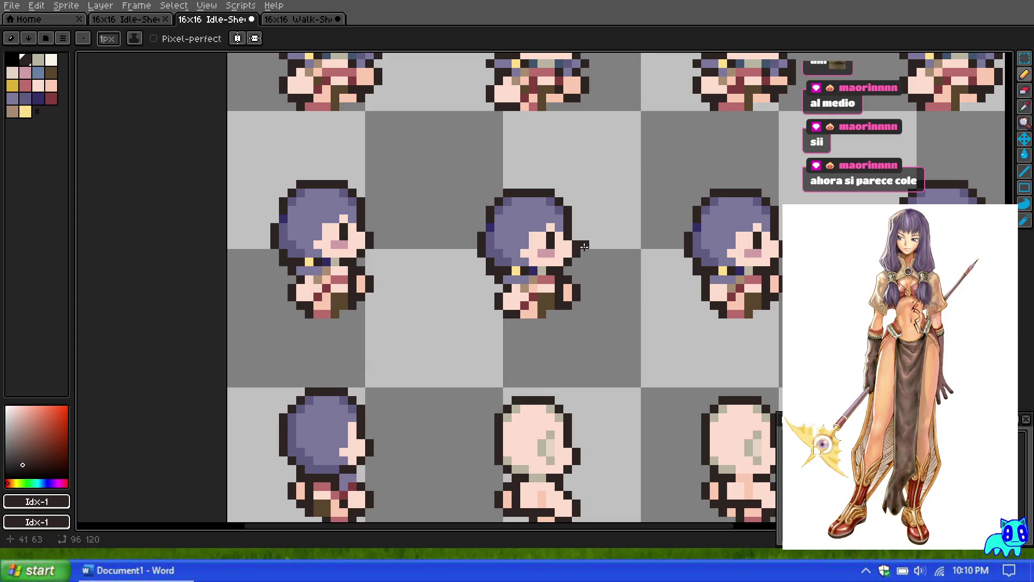
scroll(583, 246, "down", 4)
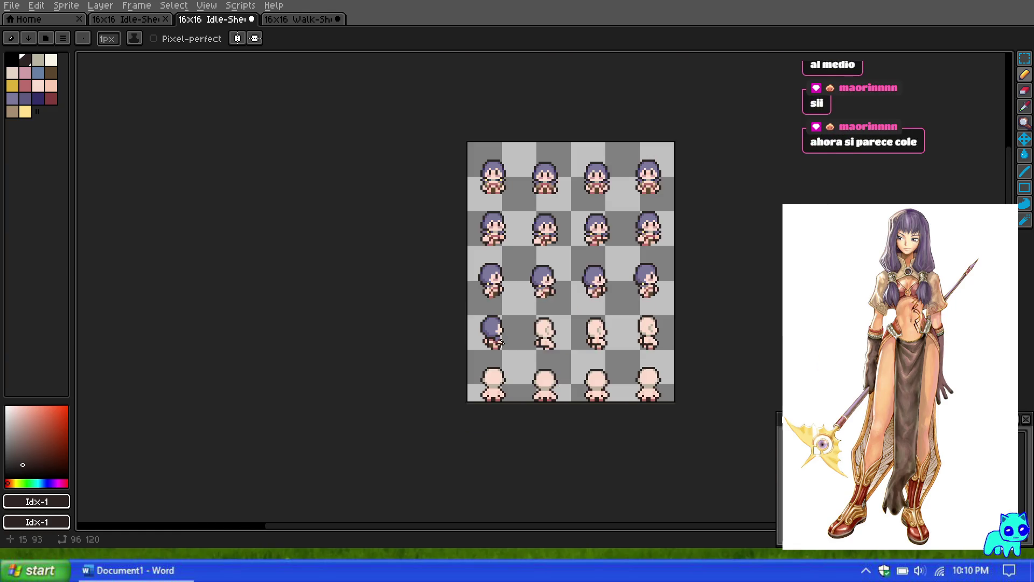
scroll(501, 352, "up", 2)
scroll(500, 353, "up", 5)
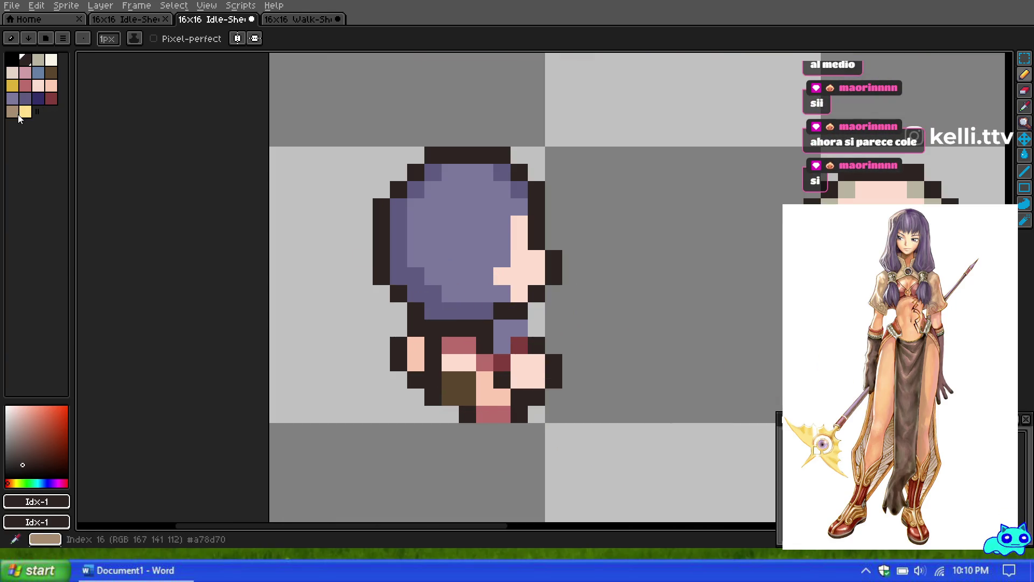
left_click(466, 327, "alt")
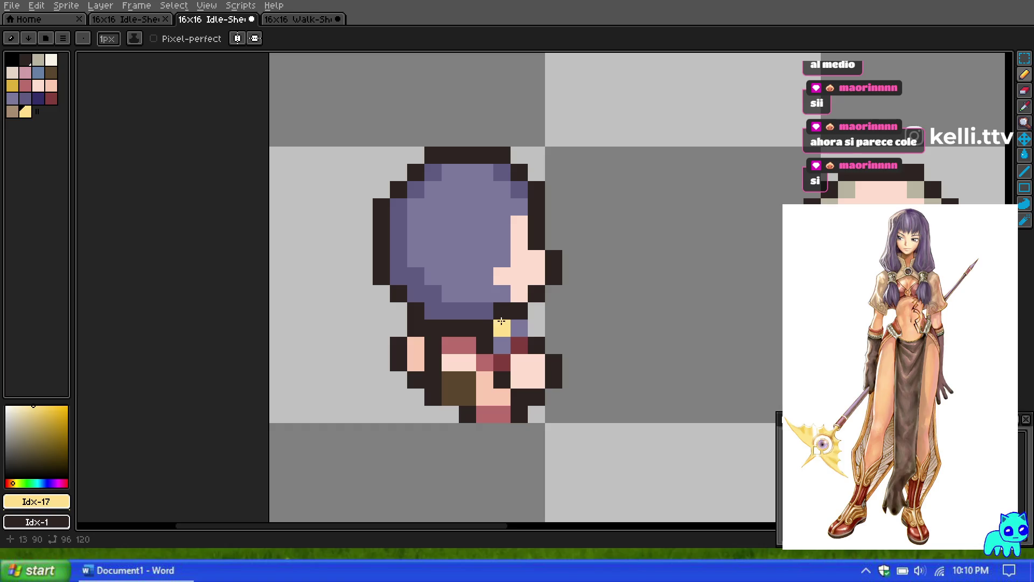
scroll(501, 321, "down", 5)
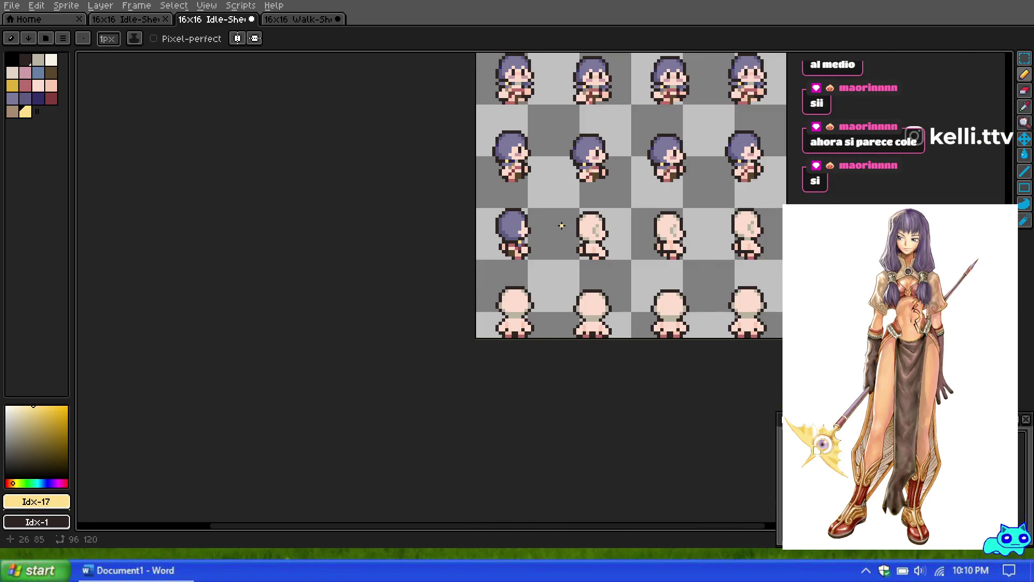
scroll(562, 225, "up", 1)
scroll(567, 230, "up", 1)
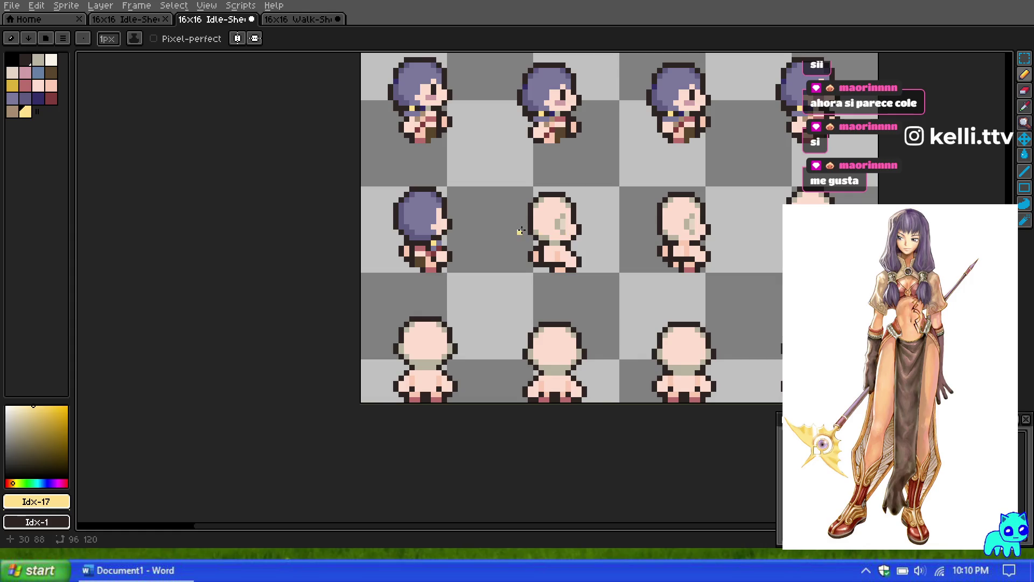
scroll(558, 216, "down", 1)
scroll(586, 210, "up", 2)
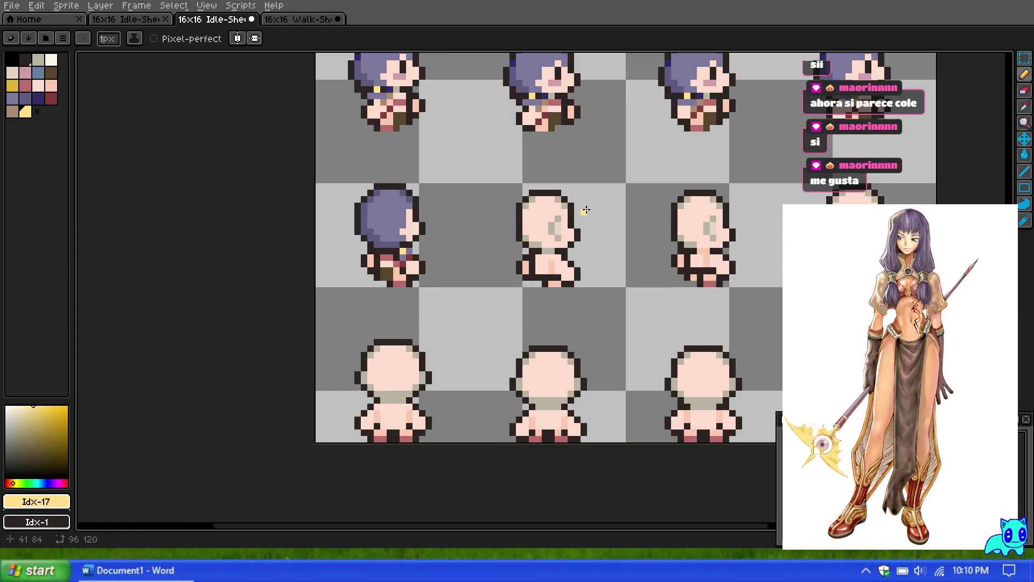
scroll(586, 209, "down", 1)
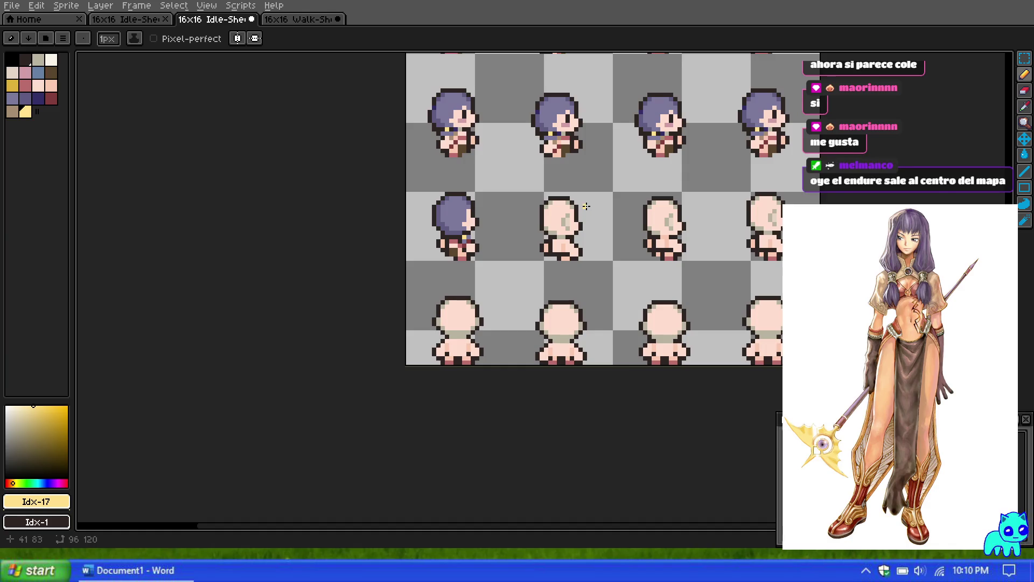
scroll(586, 210, "down", 1)
scroll(586, 188, "up", 1)
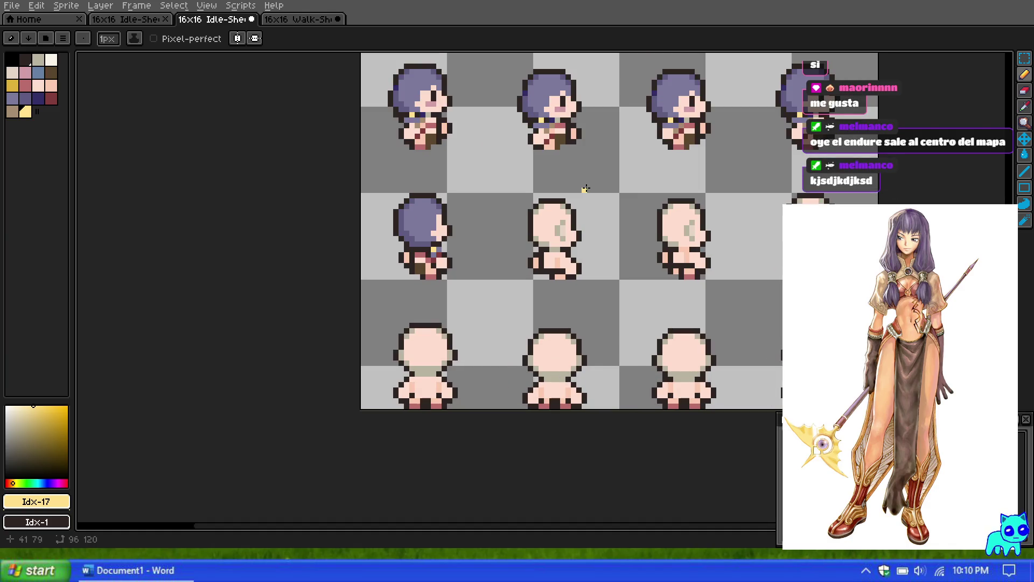
scroll(540, 248, "down", 1)
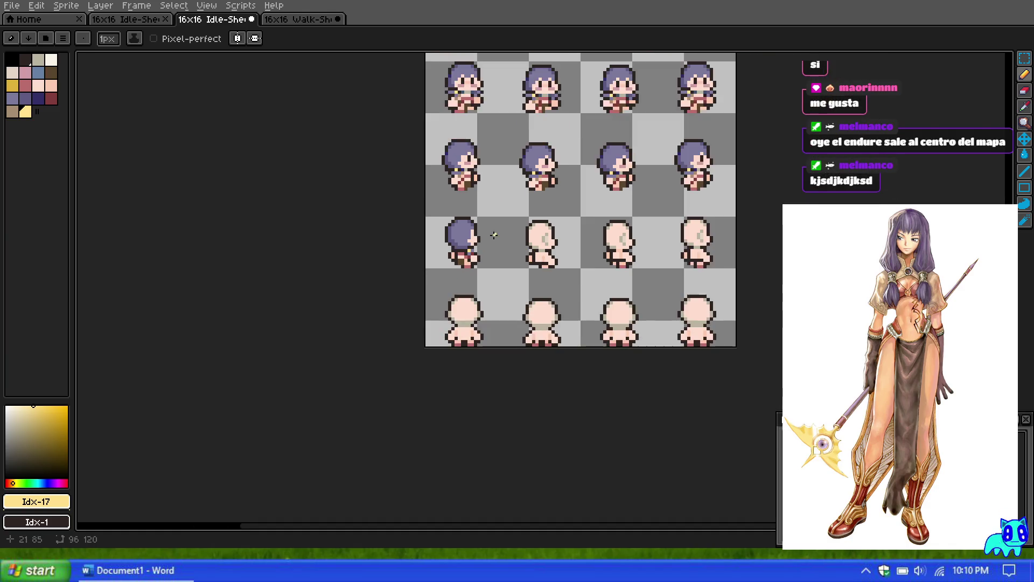
scroll(489, 214, "up", 1)
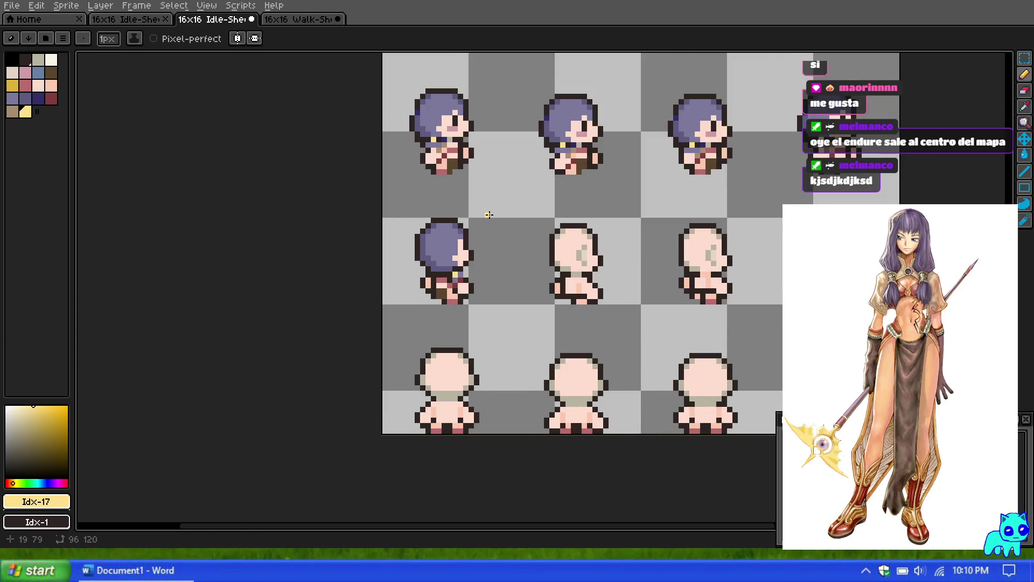
scroll(451, 205, "down", 1)
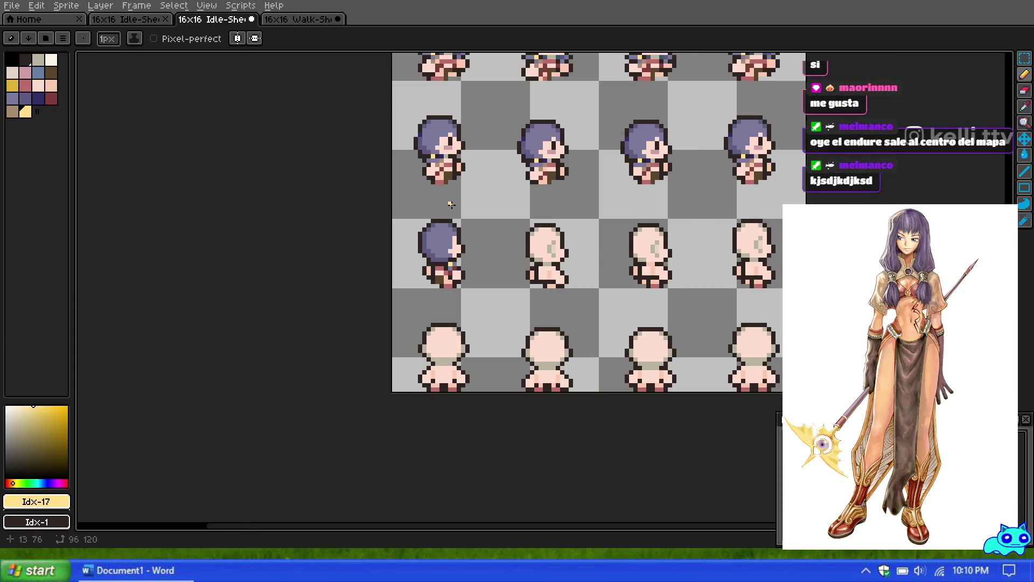
scroll(451, 205, "up", 1)
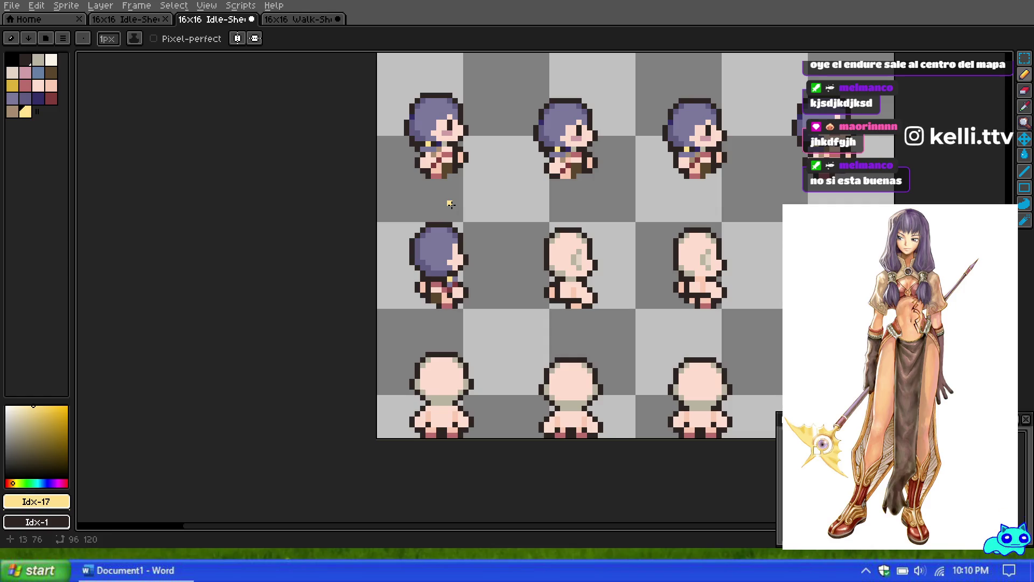
Pick the greyish purple Idx-12 palette swatch as the hair drawing colour.
scroll(450, 204, "down", 2)
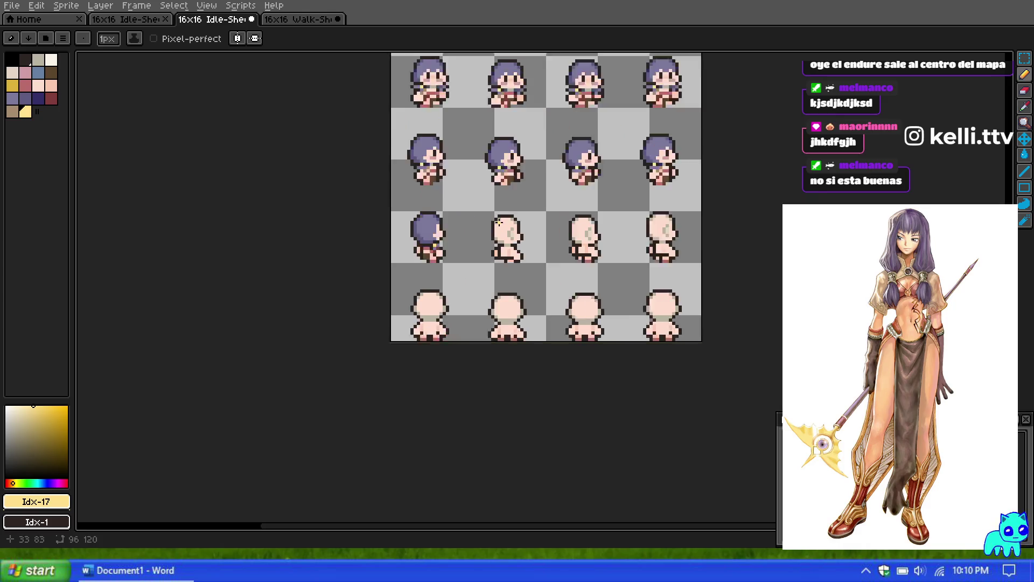
scroll(439, 213, "up", 2)
scroll(439, 213, "down", 2)
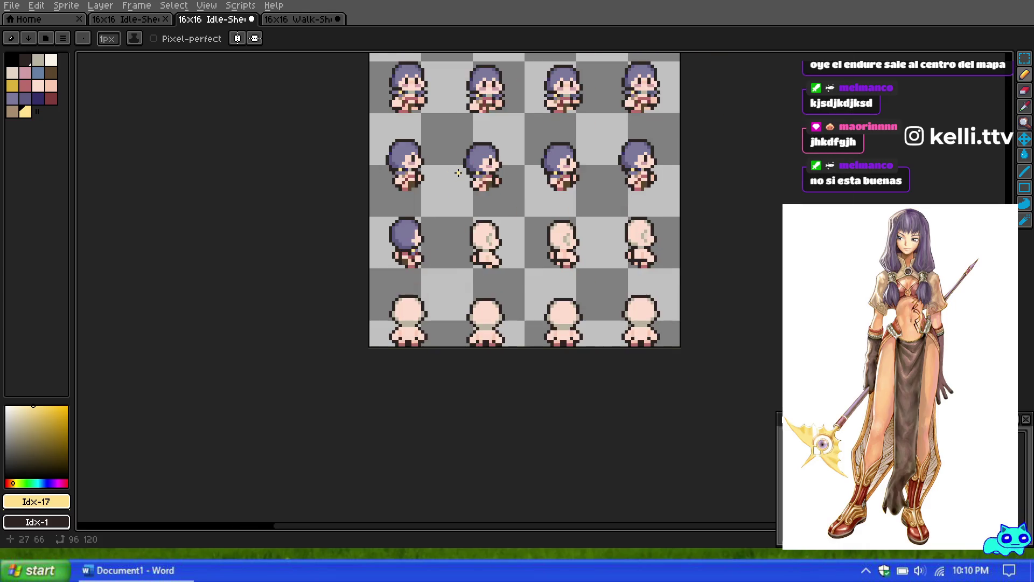
scroll(454, 215, "up", 2)
scroll(454, 215, "down", 3)
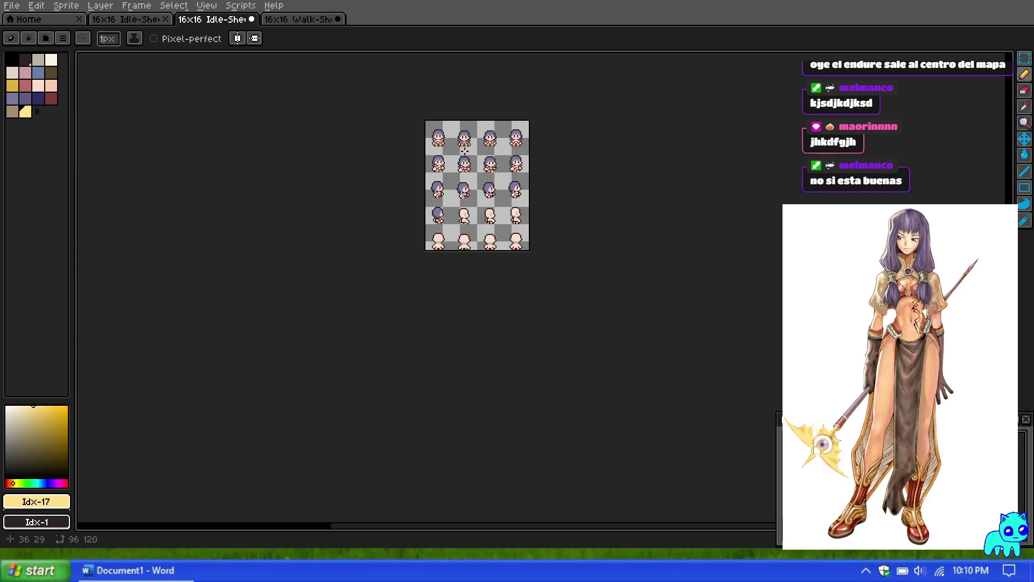
scroll(426, 349, "up", 3)
scroll(426, 349, "down", 2)
scroll(434, 356, "up", 2)
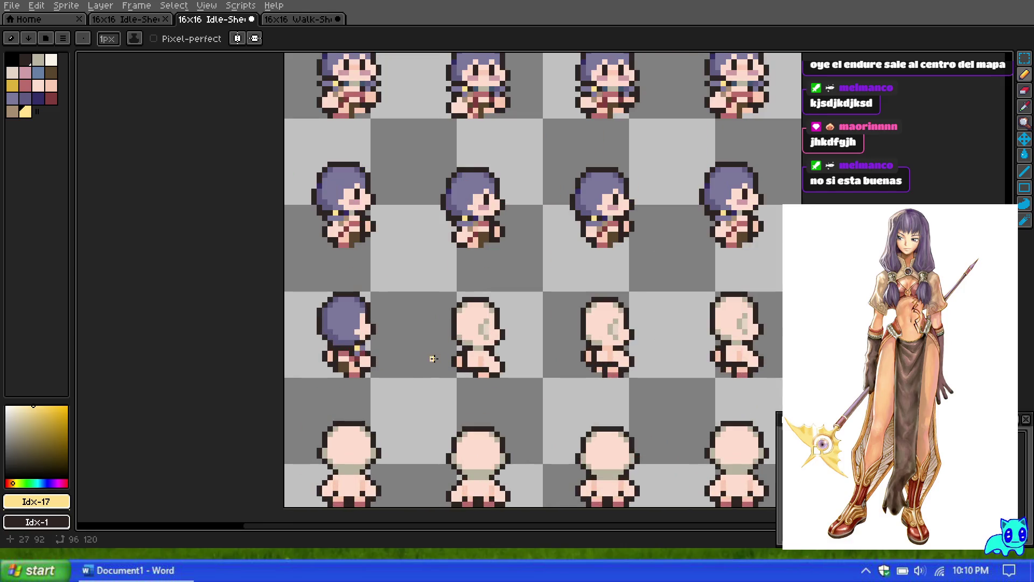
left_click(11, 99)
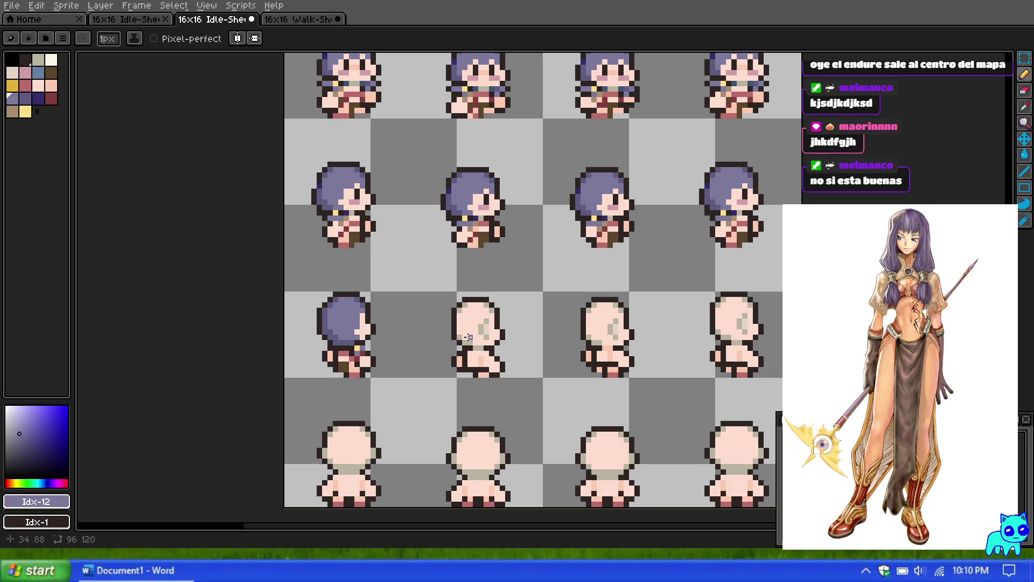
scroll(467, 337, "up", 2)
scroll(464, 335, "down", 1)
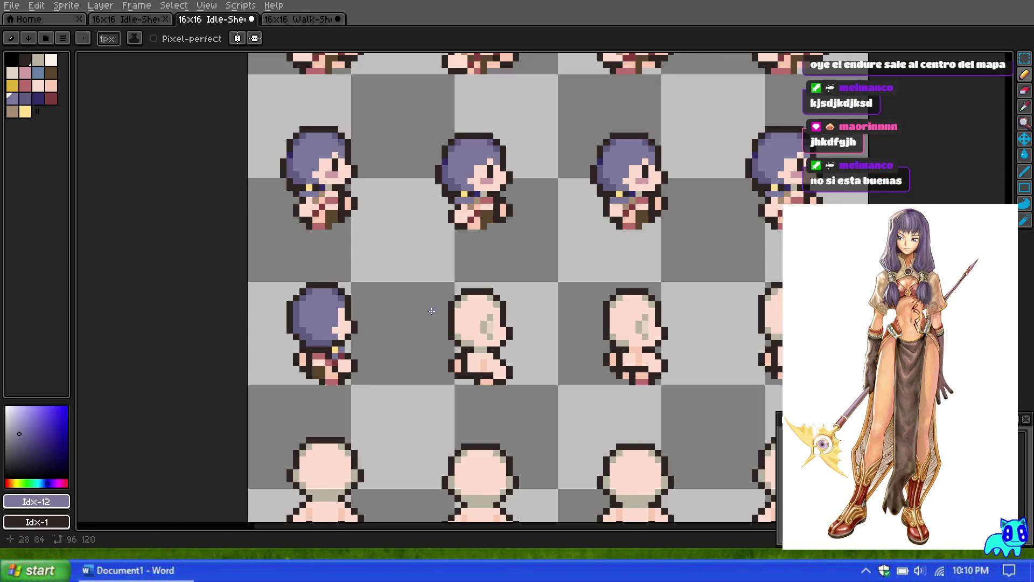
scroll(480, 281, "down", 1)
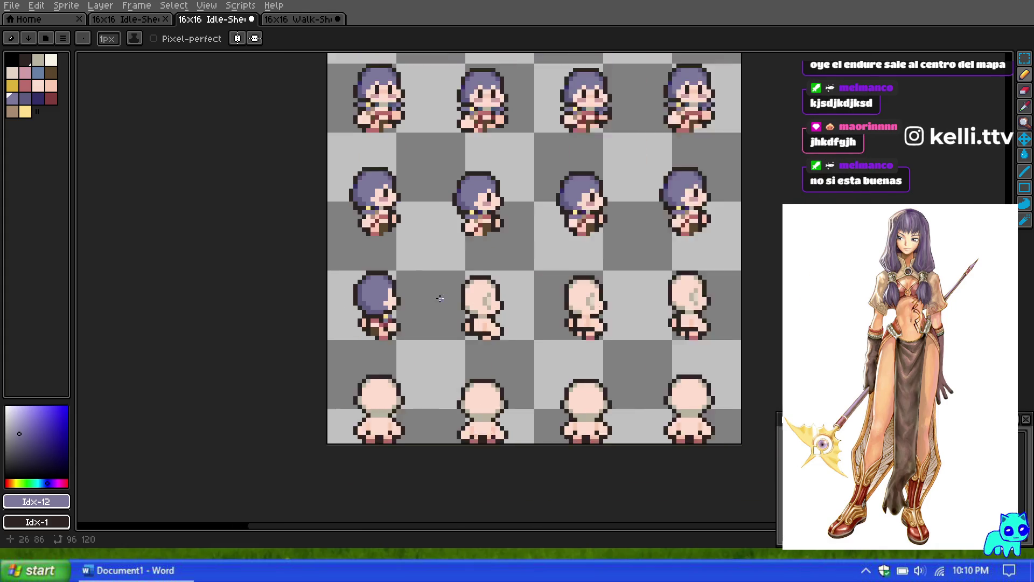
scroll(442, 294, "up", 2)
scroll(392, 248, "down", 2)
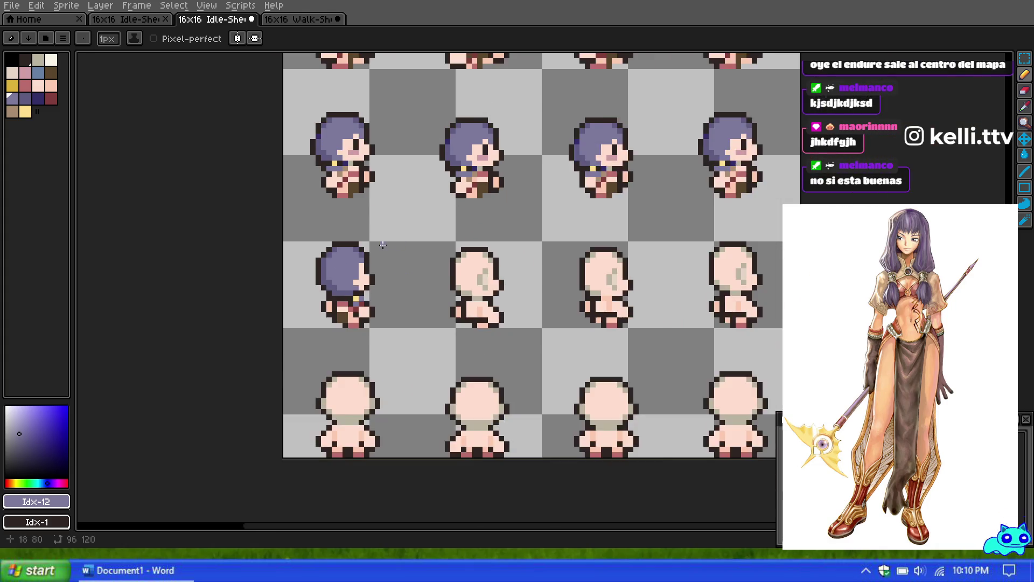
scroll(387, 247, "up", 1)
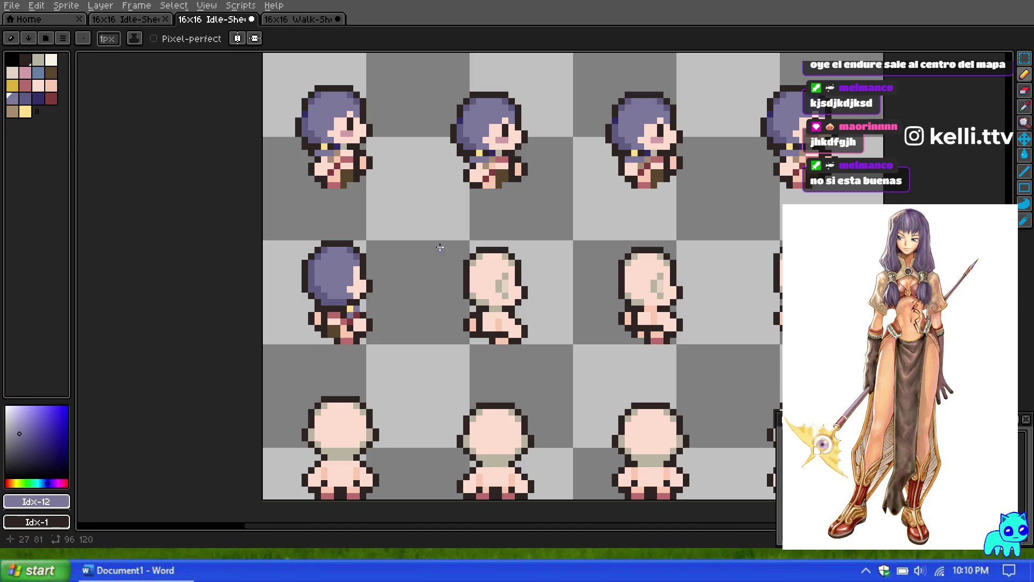
Marquee the row 2 column 1 hair and drop a copy onto the bald column 2 frame.
left_click(1021, 62)
mouse_move(276, 221)
left_mouse_down()
mouse_move(404, 293)
mouse_move(413, 312)
left_mouse_up()
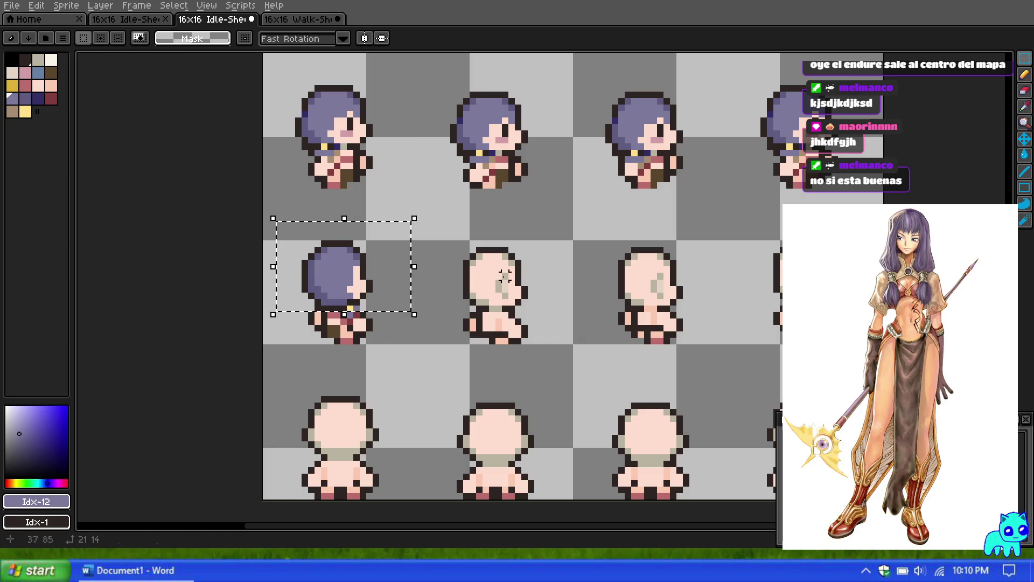
left_click_drag(365, 278, 517, 284)
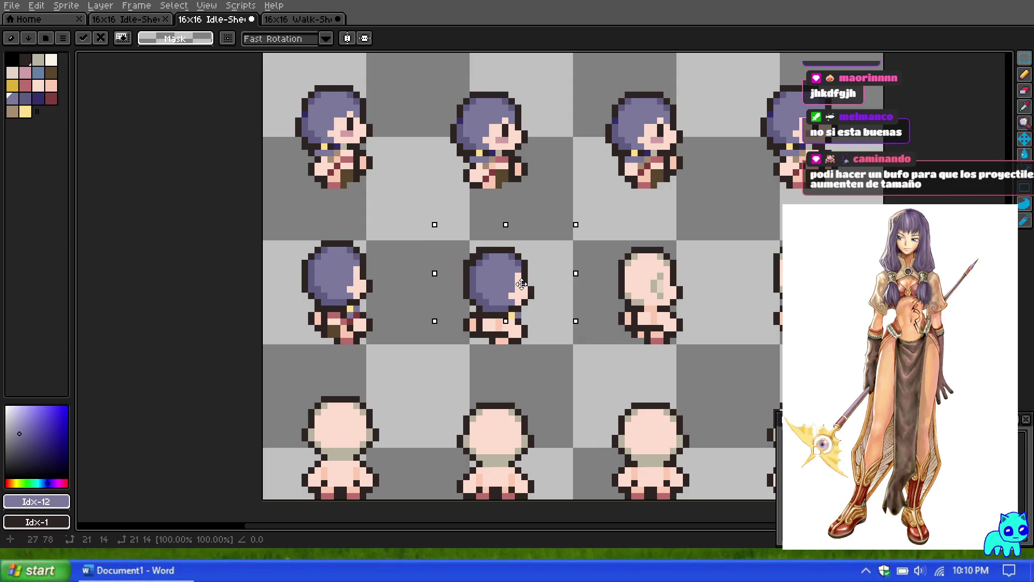
left_click(396, 257)
scroll(376, 315, "up", 1)
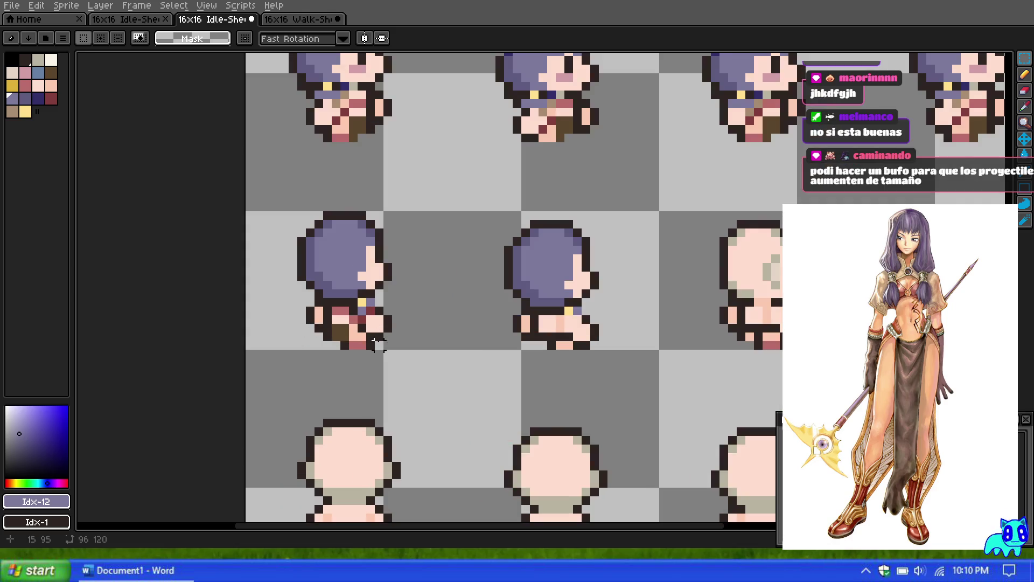
Cancel the accidental move of the left sprite's feet, clear the selection, and bring up the game-design notes.
mouse_move(402, 343)
left_mouse_down()
mouse_move(293, 308)
mouse_move(280, 340)
mouse_move(273, 309)
left_mouse_up()
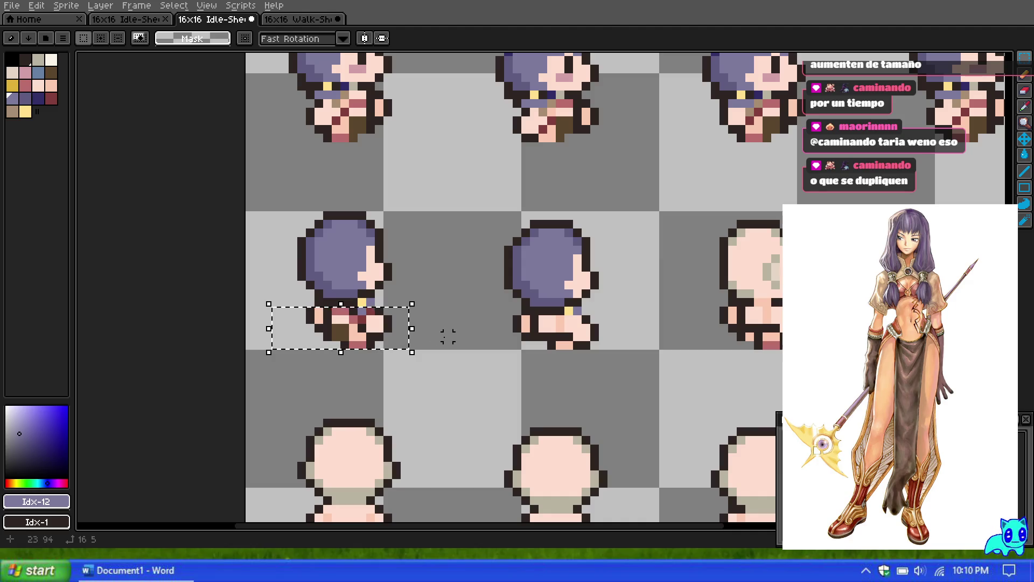
left_click_drag(438, 334, 440, 336)
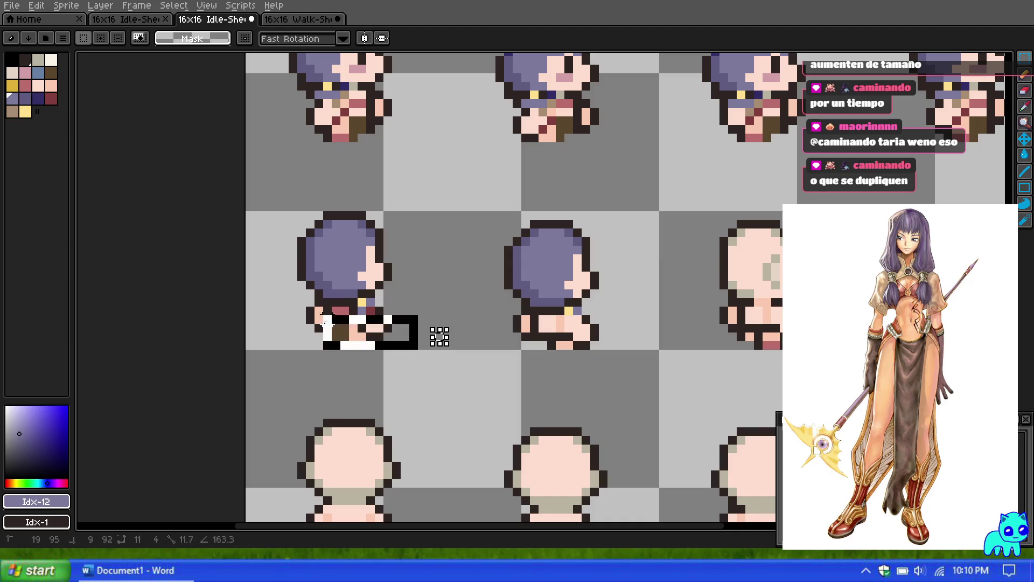
key("Escape")
mouse_move(371, 337)
left_mouse_down()
mouse_move(578, 337)
mouse_move(568, 338)
mouse_move(582, 346)
left_mouse_up()
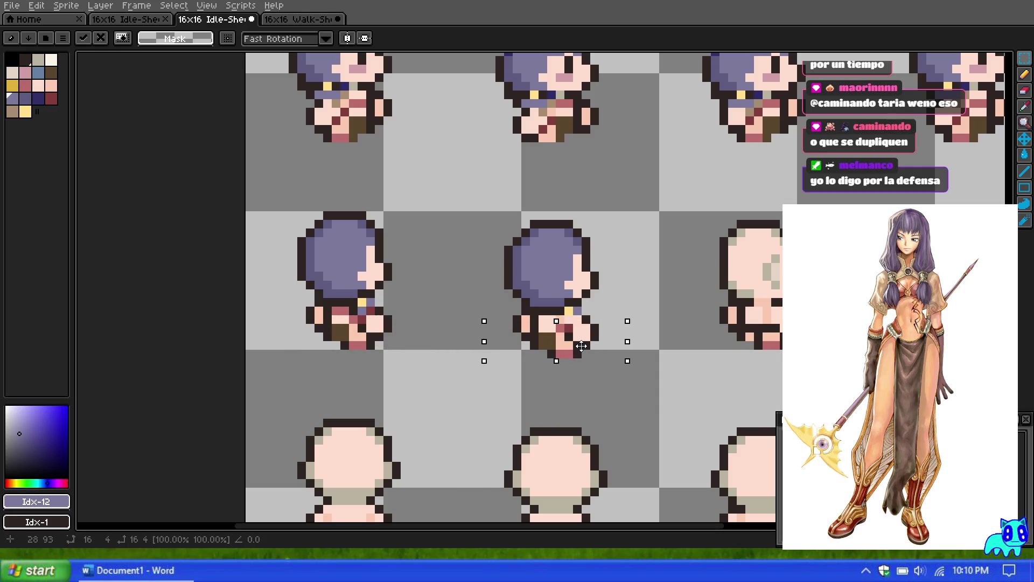
key("Escape")
left_click(447, 327)
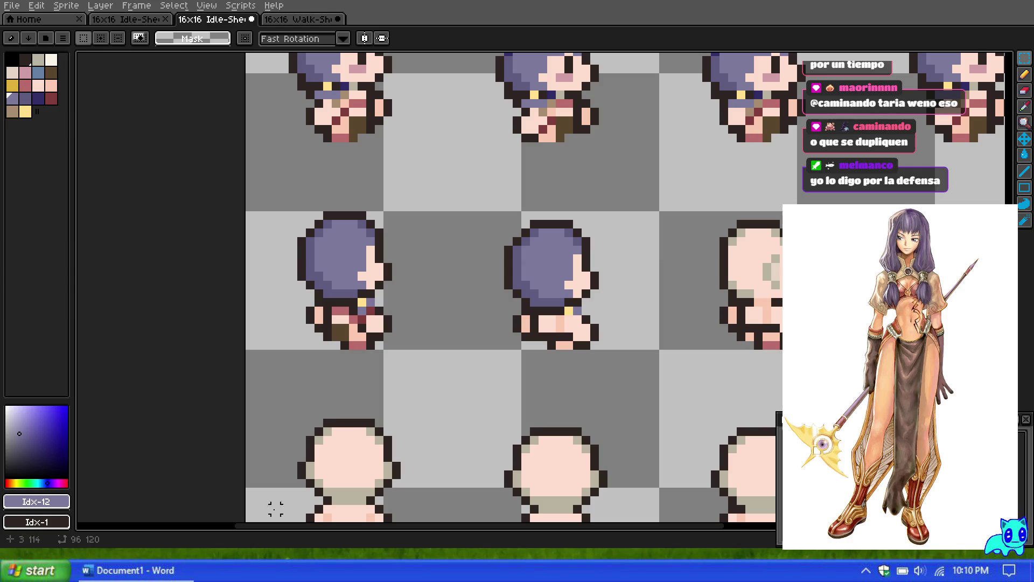
key("alt+Tab")
scroll(742, 464, "down", 2)
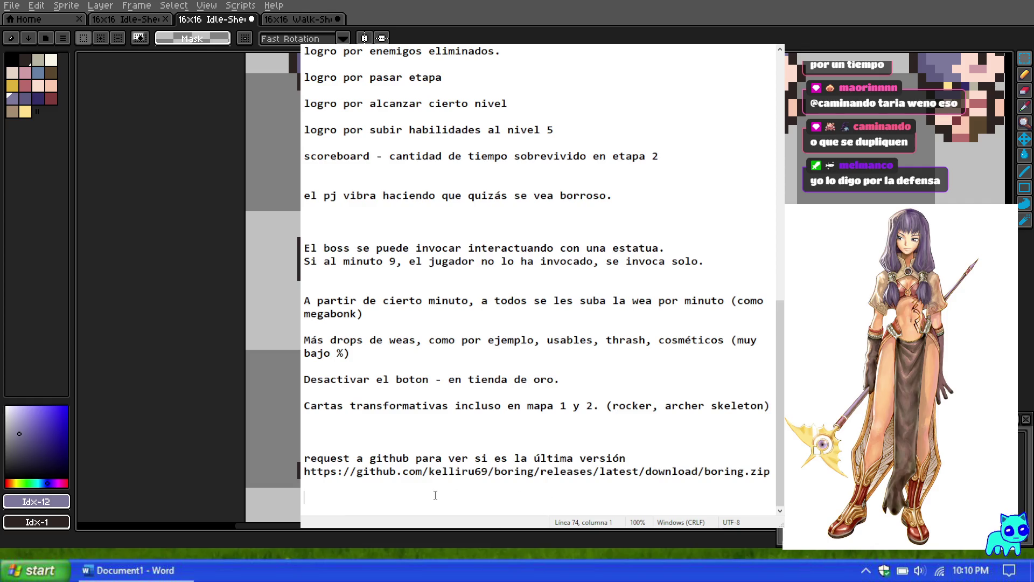
Add the note 'Hacer un buff que multiplique los cosos o que agrande el tamaño de los cosos' and return to Aseprite.
type("Hacer un bu")
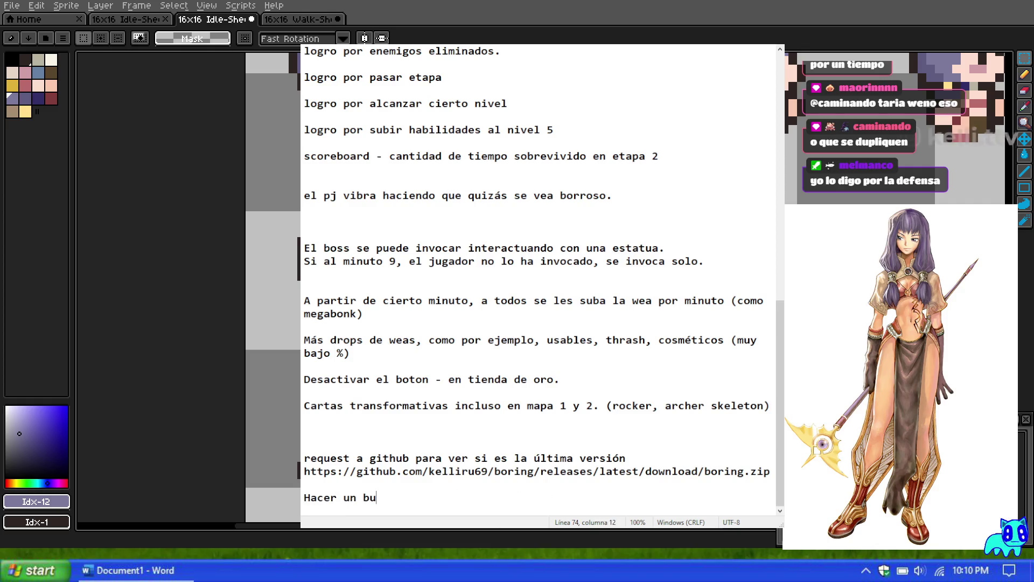
type("ff que multipliqu")
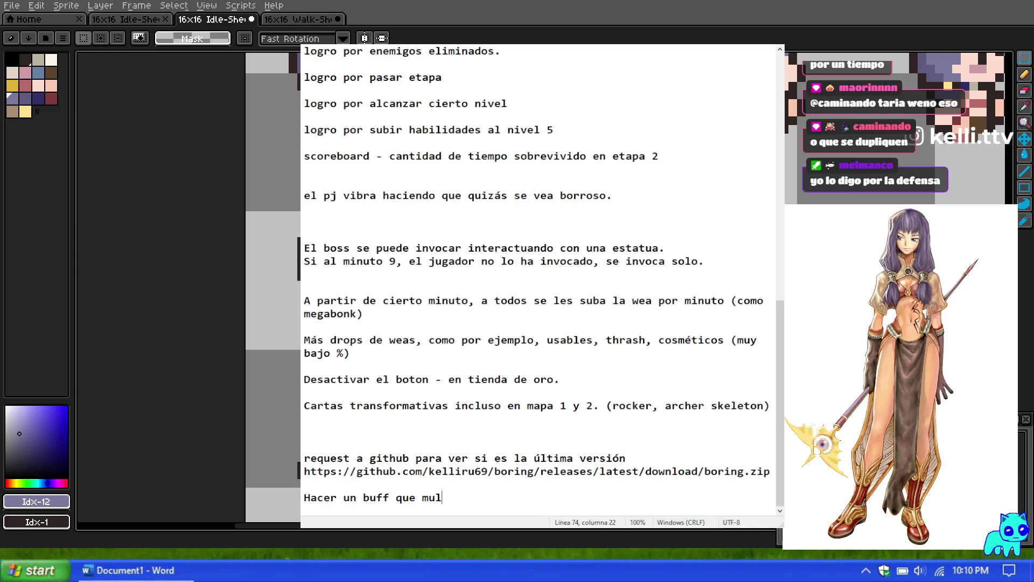
type("e lo")
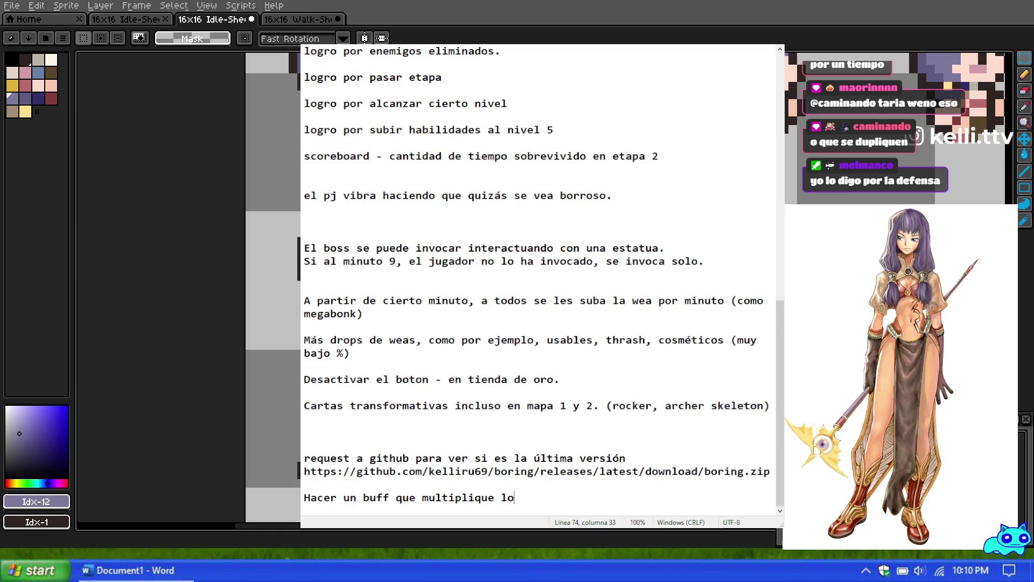
type("s cosos o q")
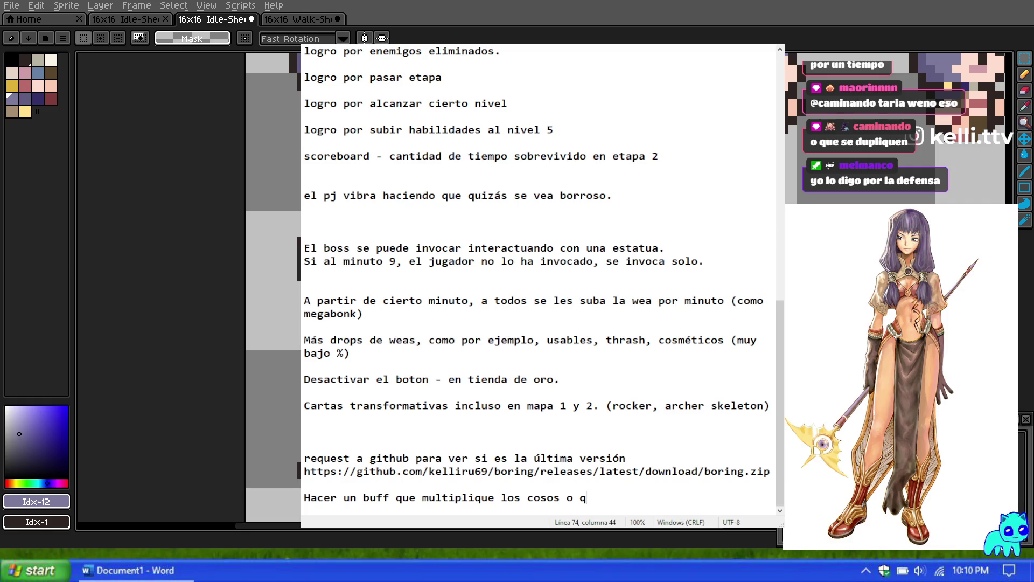
type("ue agrande e")
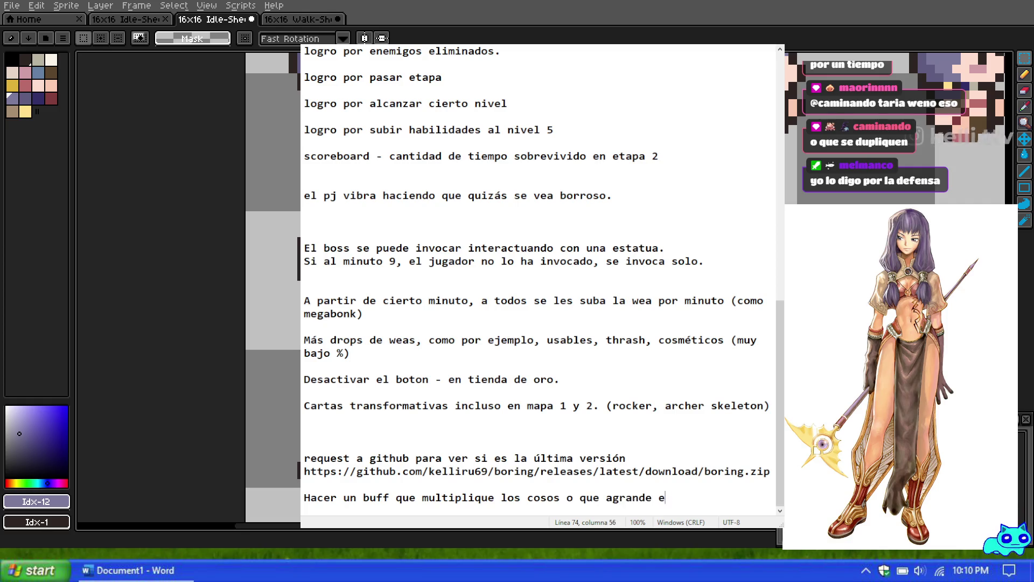
type("l tamaño de los cosos.")
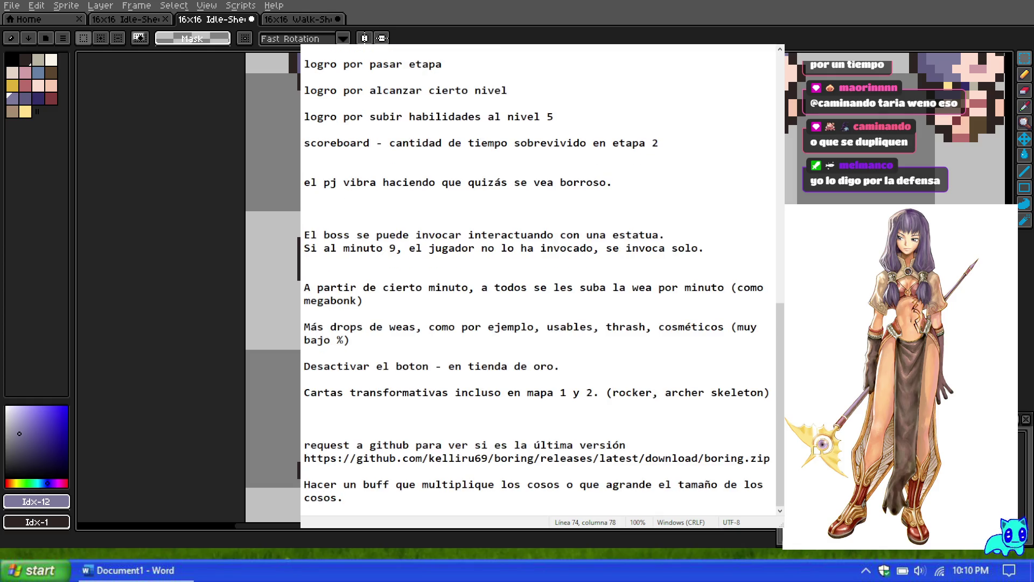
key("alt+Tab")
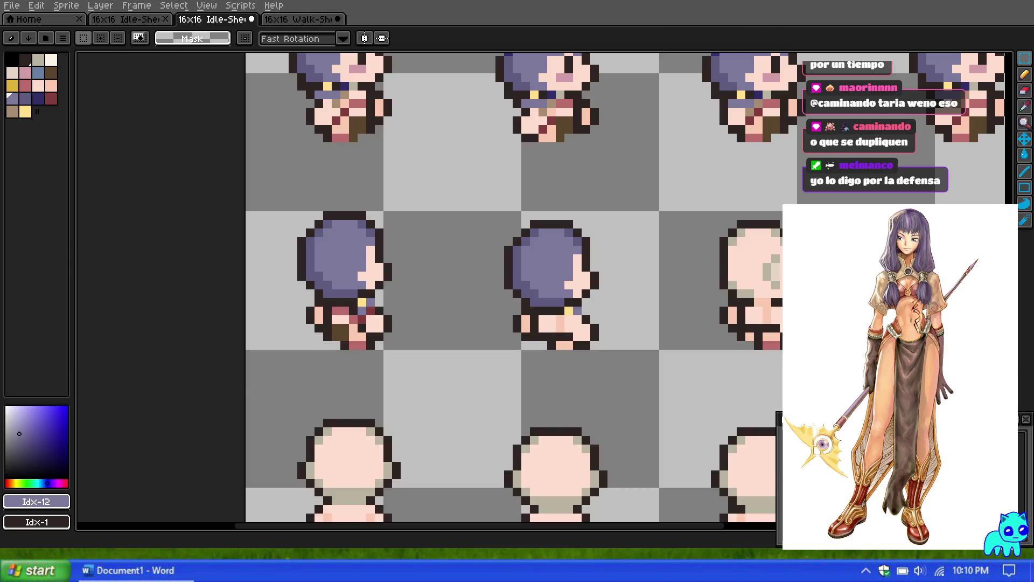
Undo a trial dark red pixel and paint a purple hair pixel on the right back sprite.
scroll(492, 225, "down", 1)
scroll(504, 257, "up", 1)
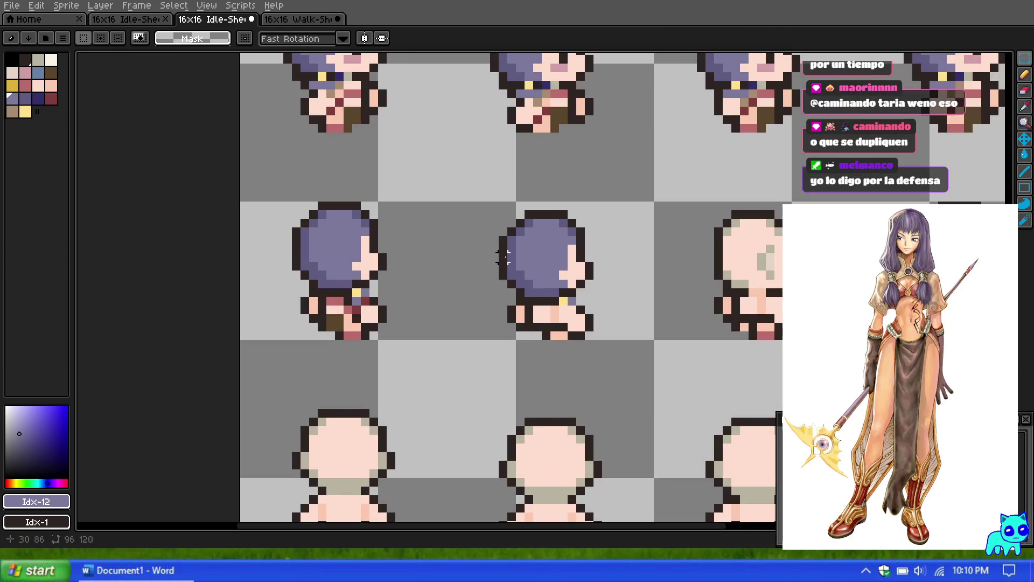
scroll(504, 309, "up", 1)
key("bracketright")
key("bracketright")
key("bracketright")
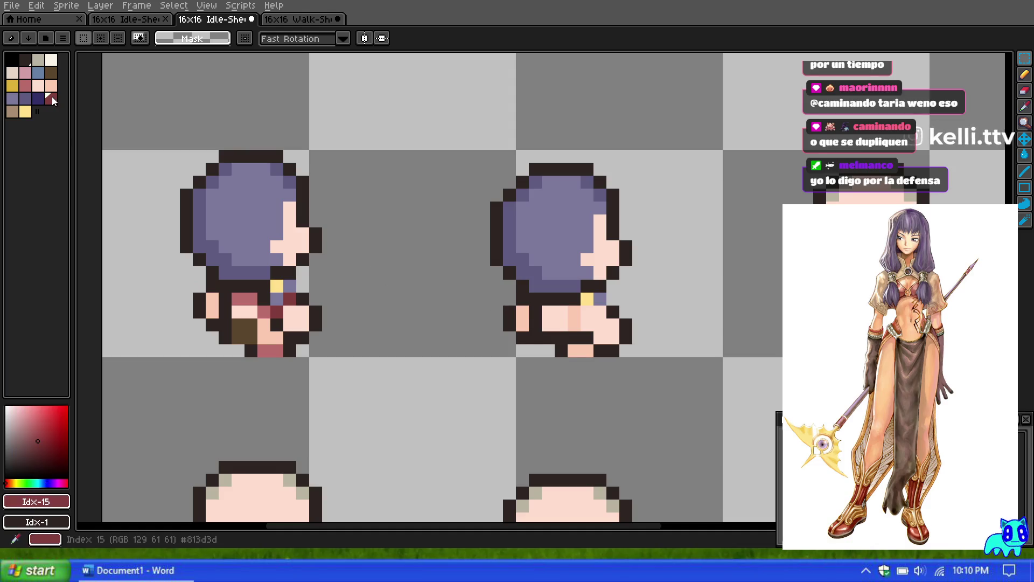
key("b")
left_click(597, 311)
key("ctrl+z")
left_click(514, 271, "alt")
left_click(587, 309)
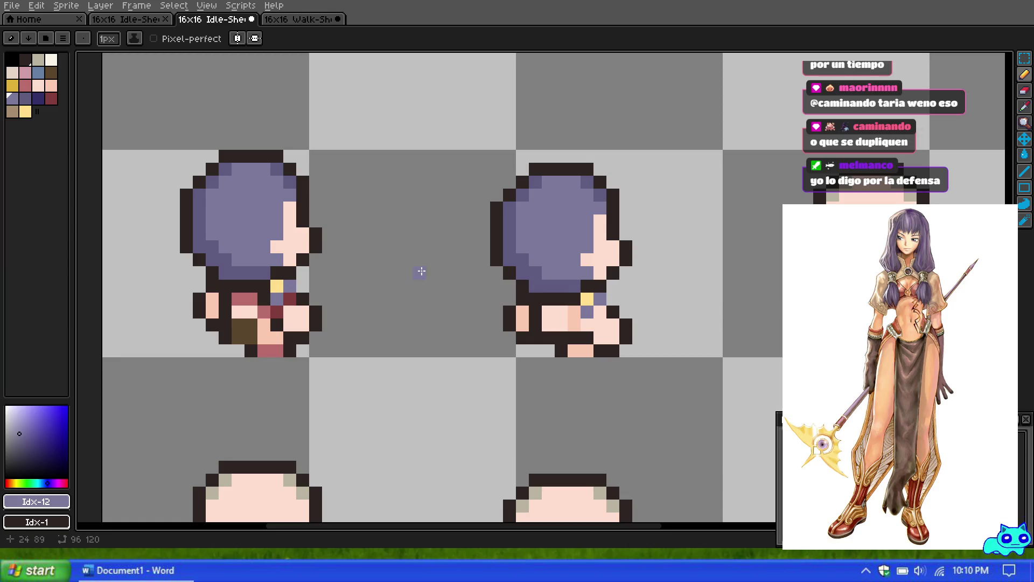
Add two dark red pixels and a pink body pixel, undoing the stray pink stroke.
left_click(52, 98)
left_click(599, 312)
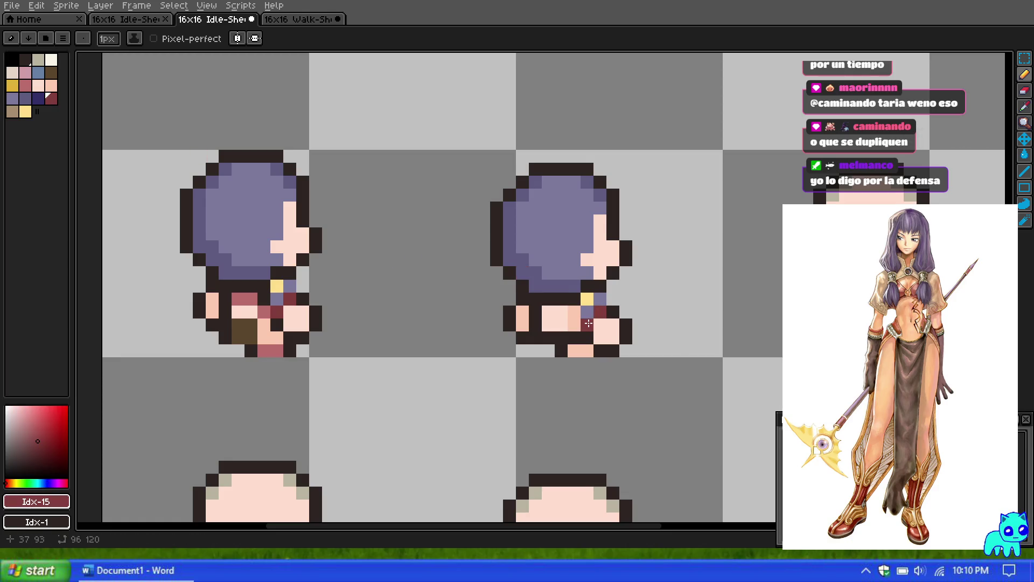
left_click(588, 323)
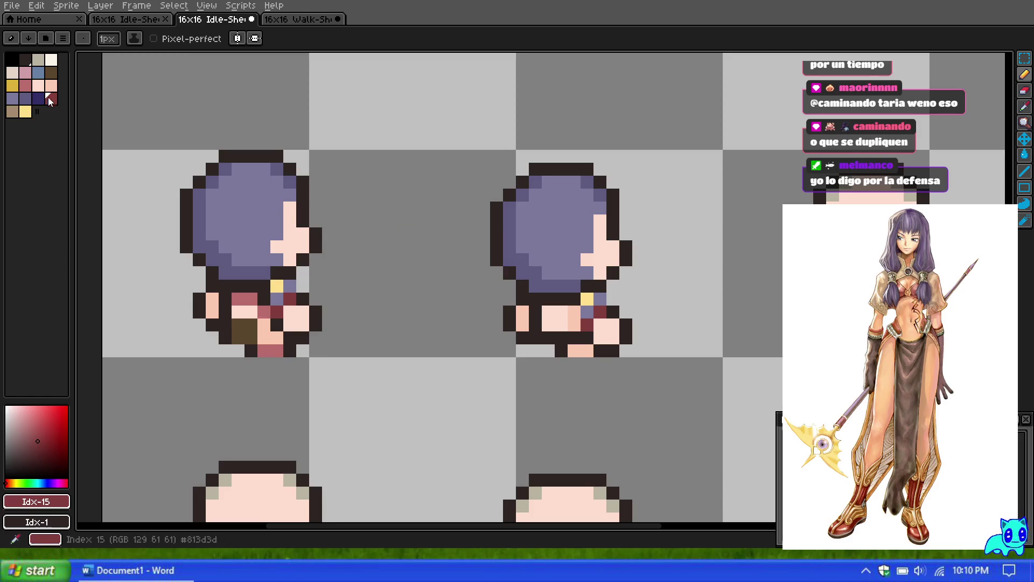
left_click(27, 85)
left_click(602, 336)
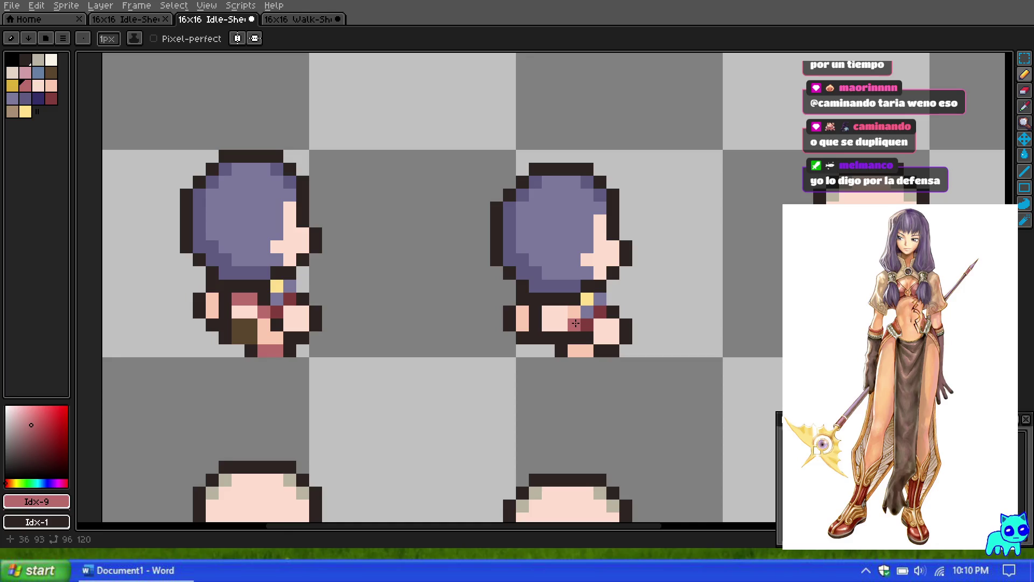
mouse_move(575, 323)
left_mouse_down()
mouse_move(359, 272)
mouse_move(401, 261)
mouse_move(406, 220)
left_mouse_up()
key("ctrl+z")
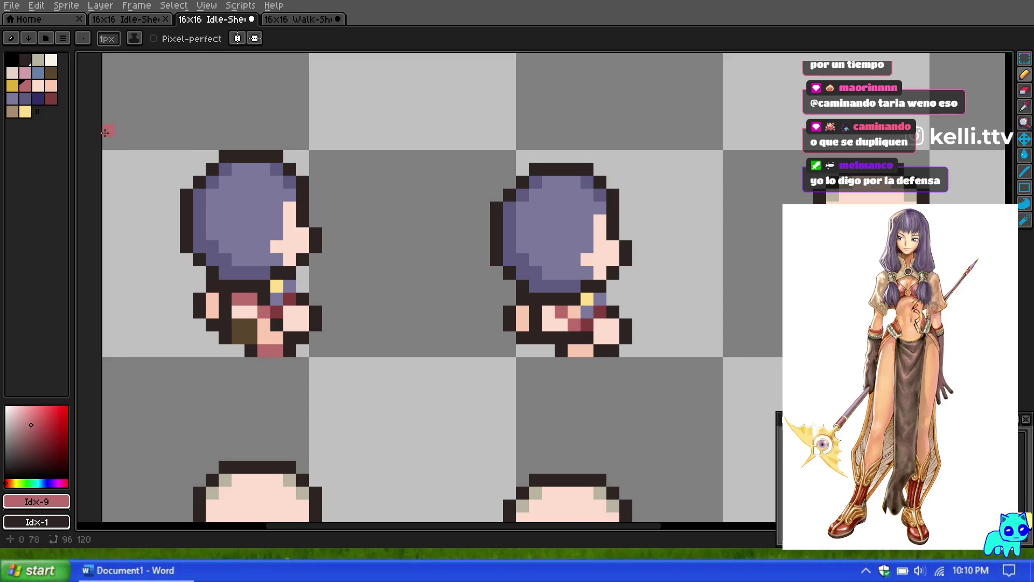
Paint two brown pixels on the right sprite, including one at its bottom edge.
left_click(571, 310, "alt")
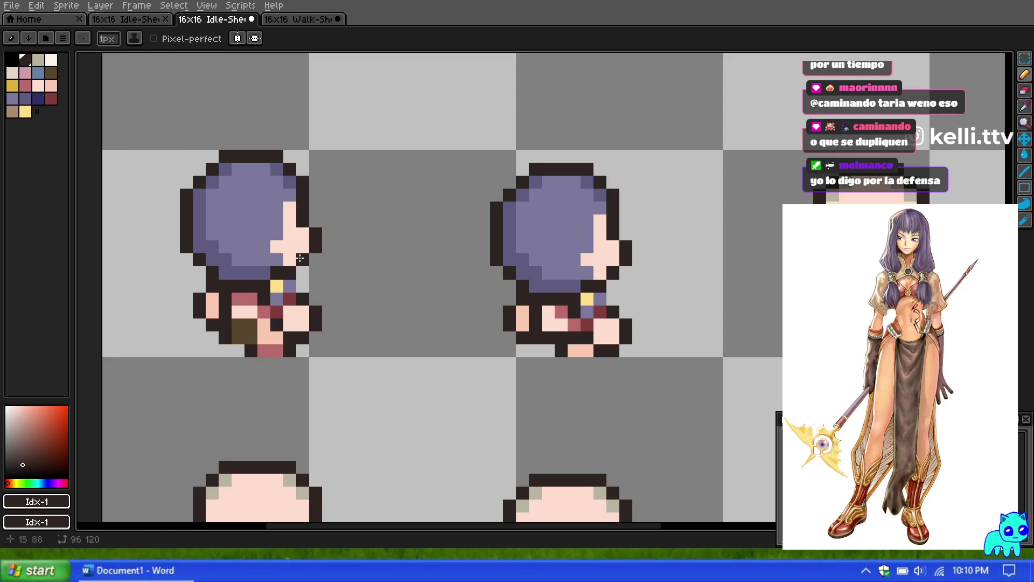
left_click(26, 85)
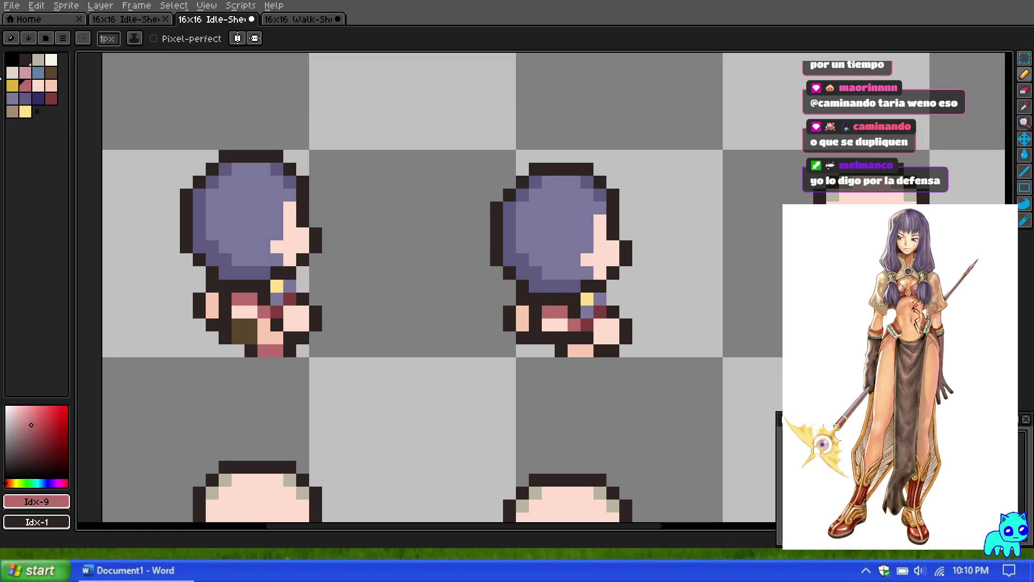
left_click(51, 72)
left_click(561, 350)
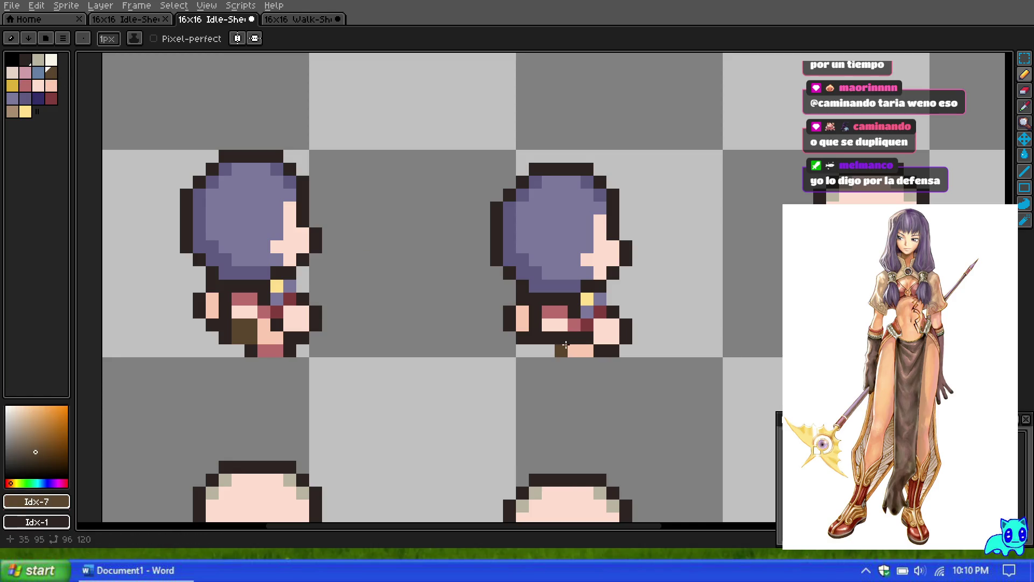
left_click(561, 286)
scroll(561, 286, "down", 2)
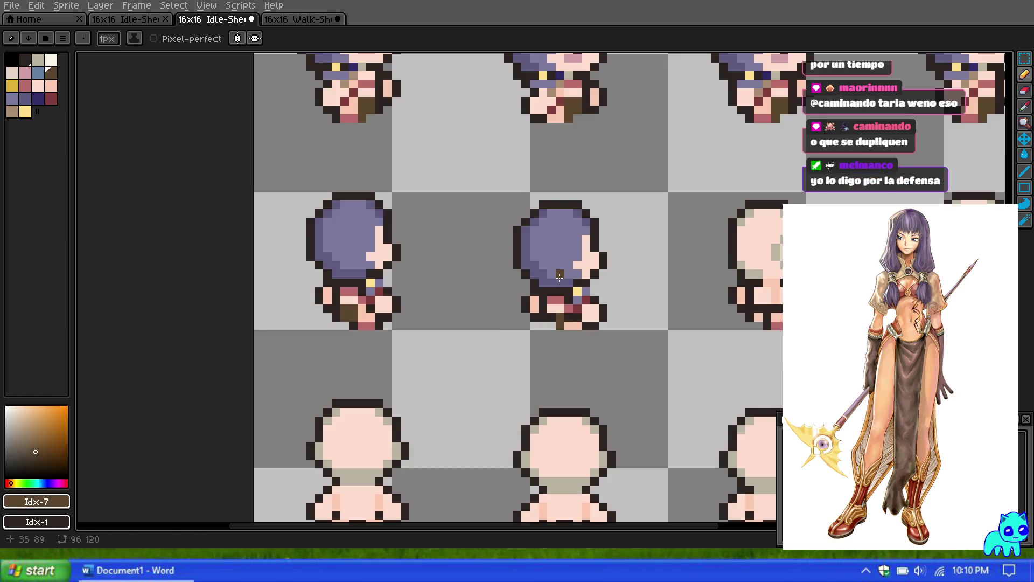
Paint brown pixels at the sprite's bottom and under the right sprite's hair.
scroll(558, 294, "up", 2)
left_click(548, 328)
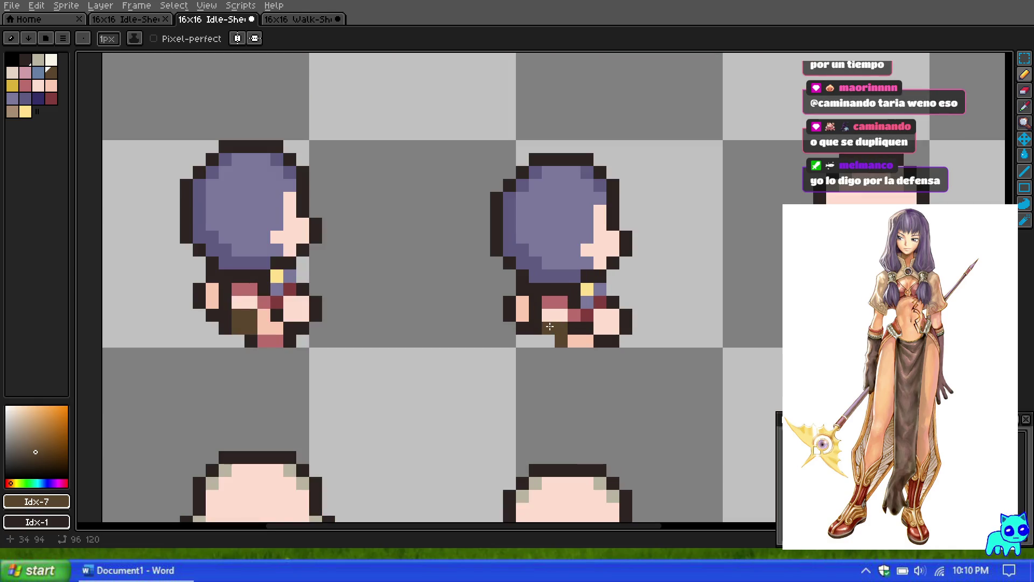
scroll(558, 326, "down", 1)
scroll(558, 238, "down", 1)
scroll(558, 239, "down", 2)
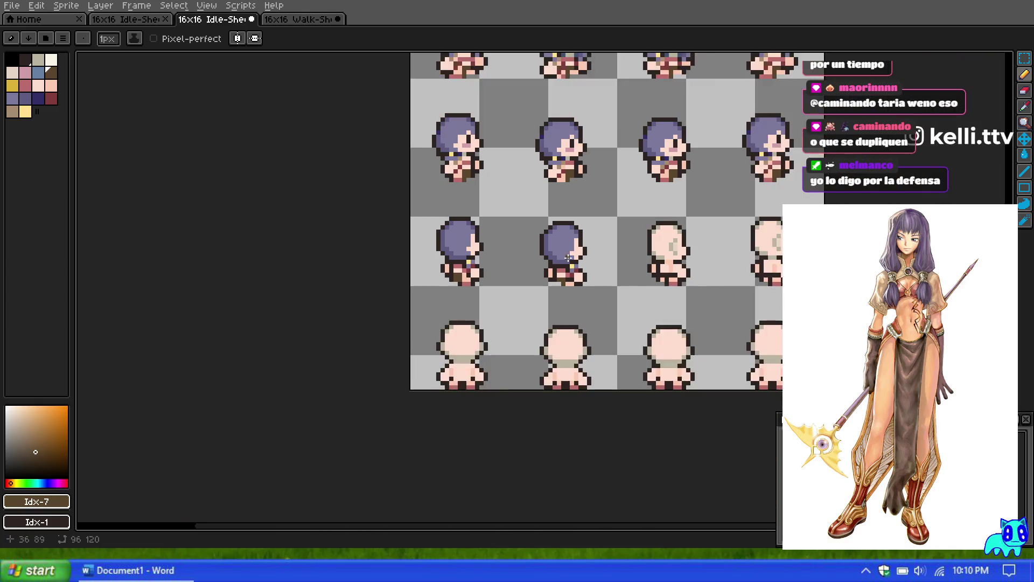
scroll(584, 254, "up", 4)
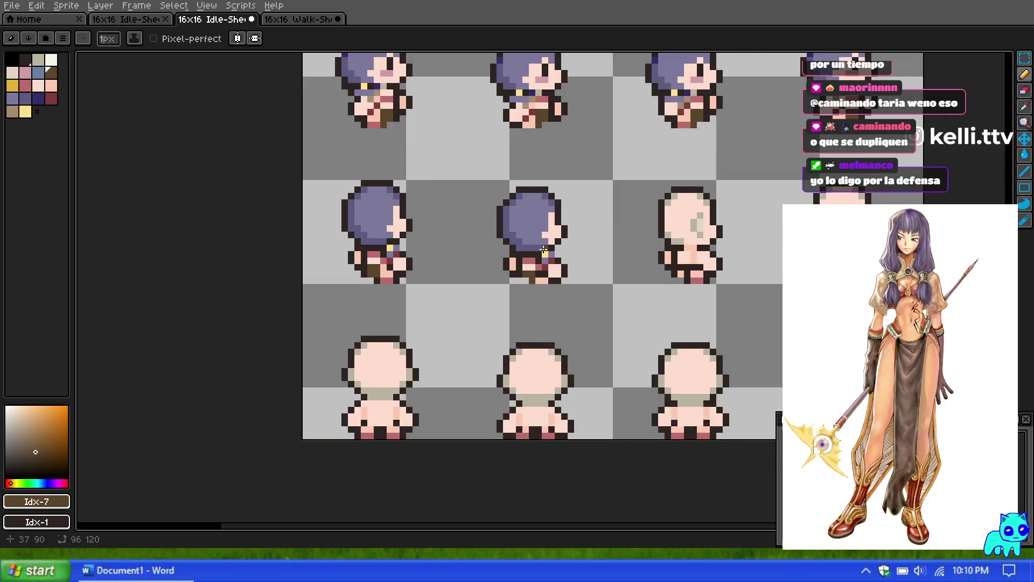
left_click(539, 243)
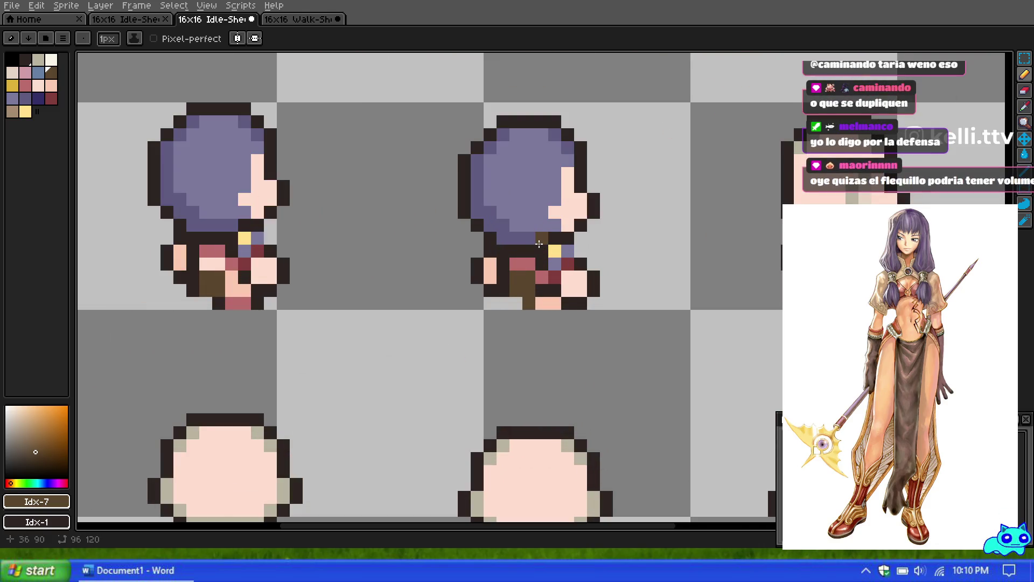
Try the palette's purple shades and the dark outline colour while zooming around the side-view sprites.
scroll(542, 233, "down", 2)
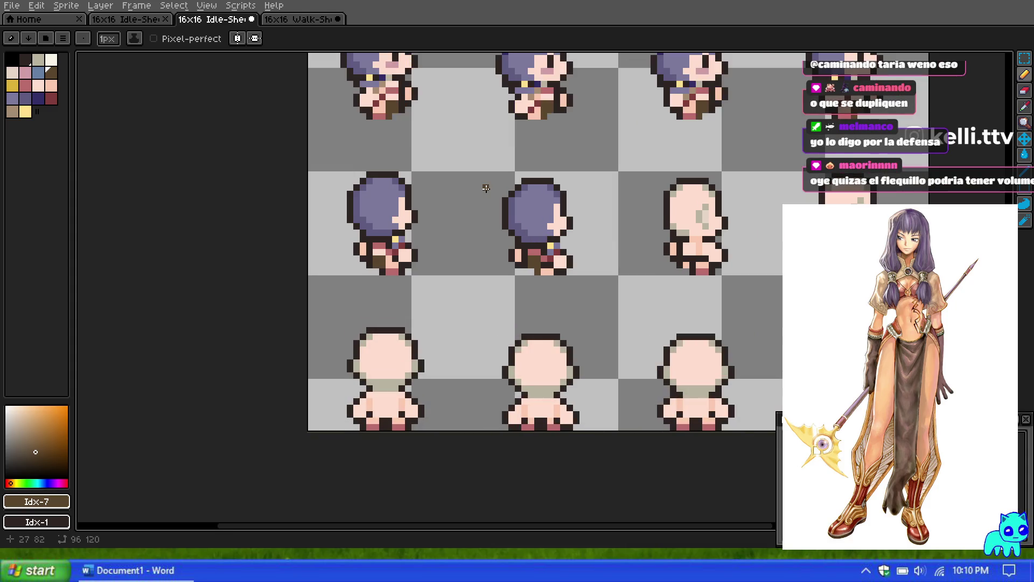
scroll(365, 151, "up", 1)
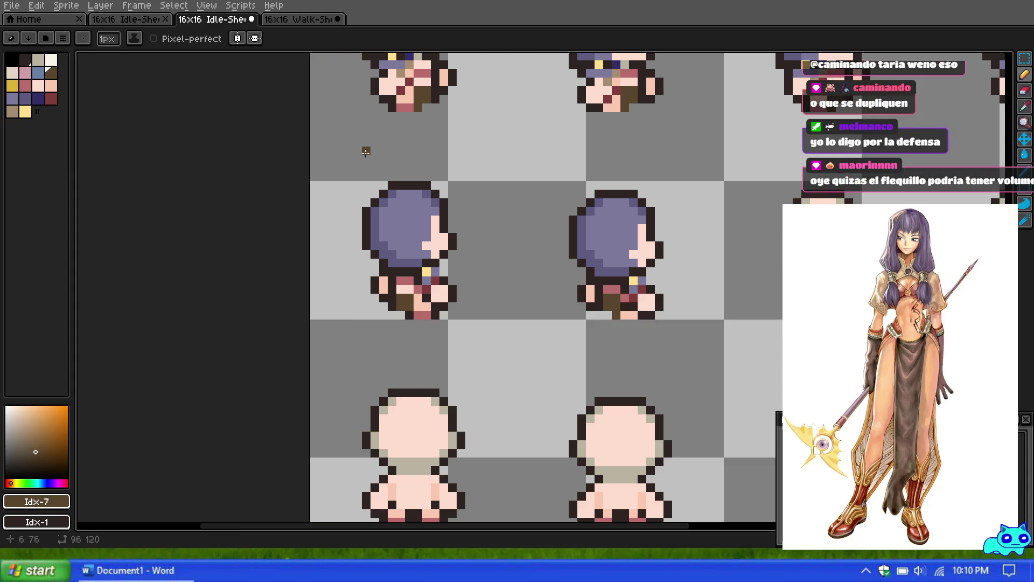
scroll(366, 152, "down", 4)
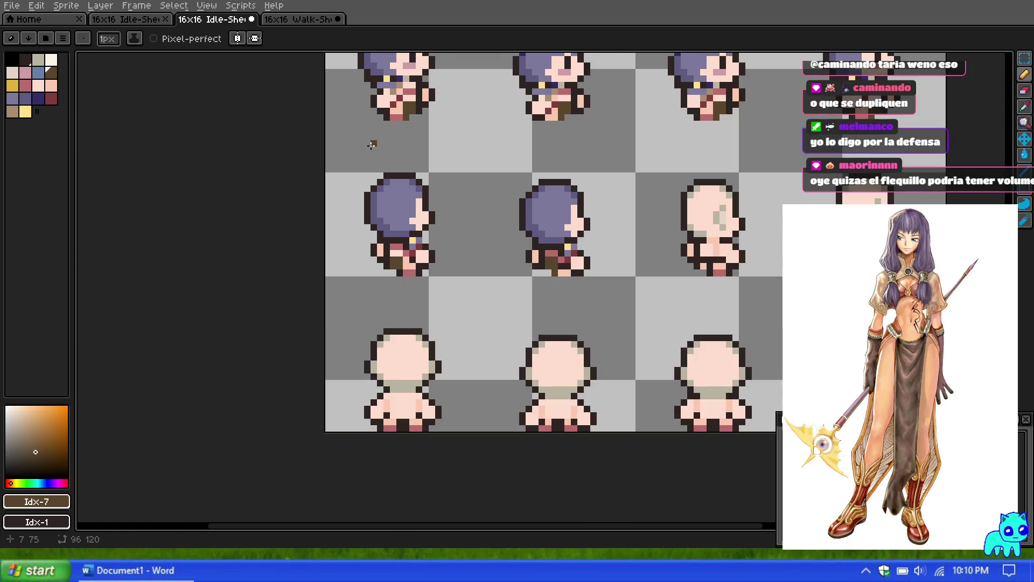
scroll(433, 286, "up", 1)
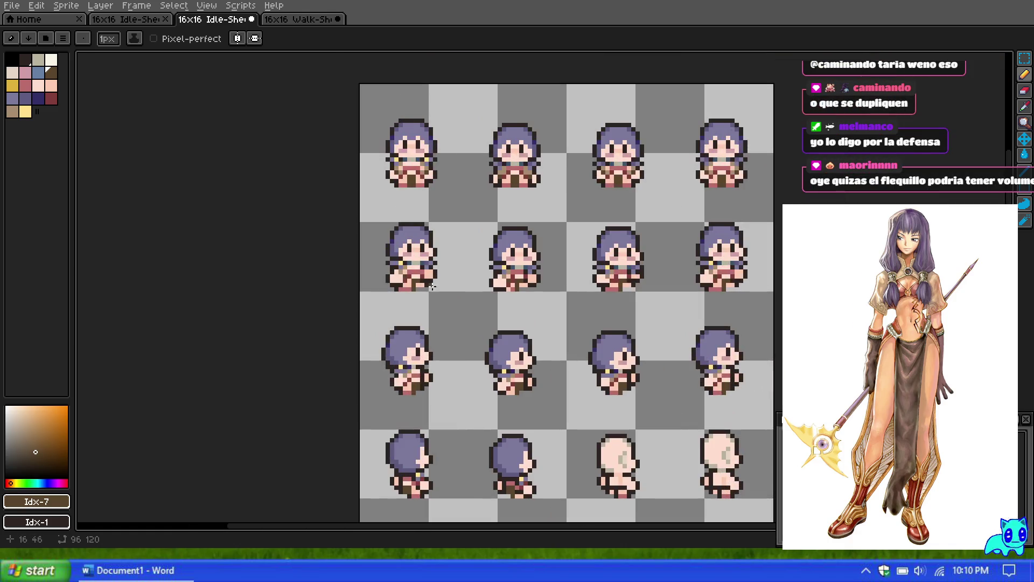
scroll(418, 260, "up", 1)
scroll(409, 323, "down", 2)
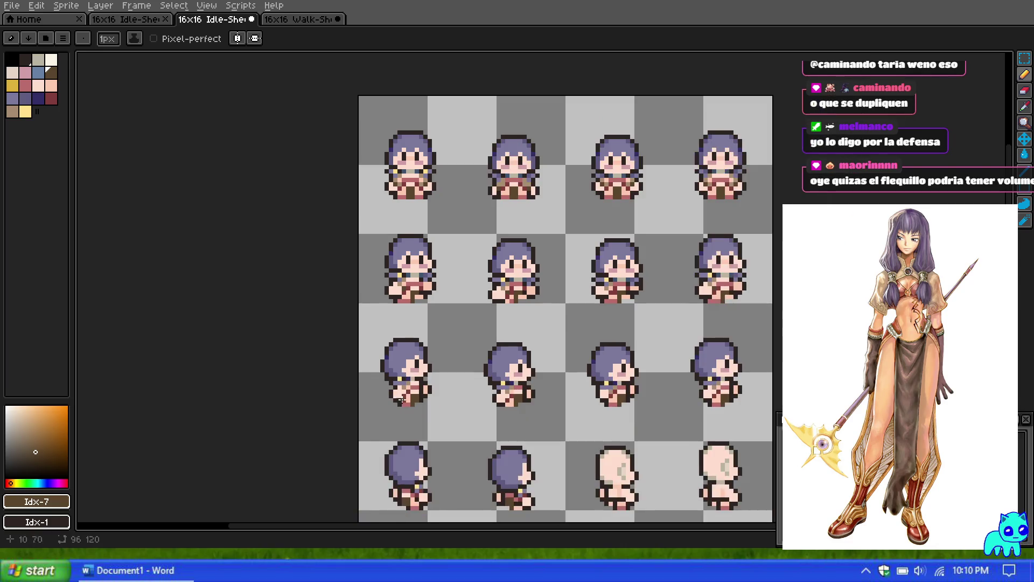
scroll(403, 455, "up", 3)
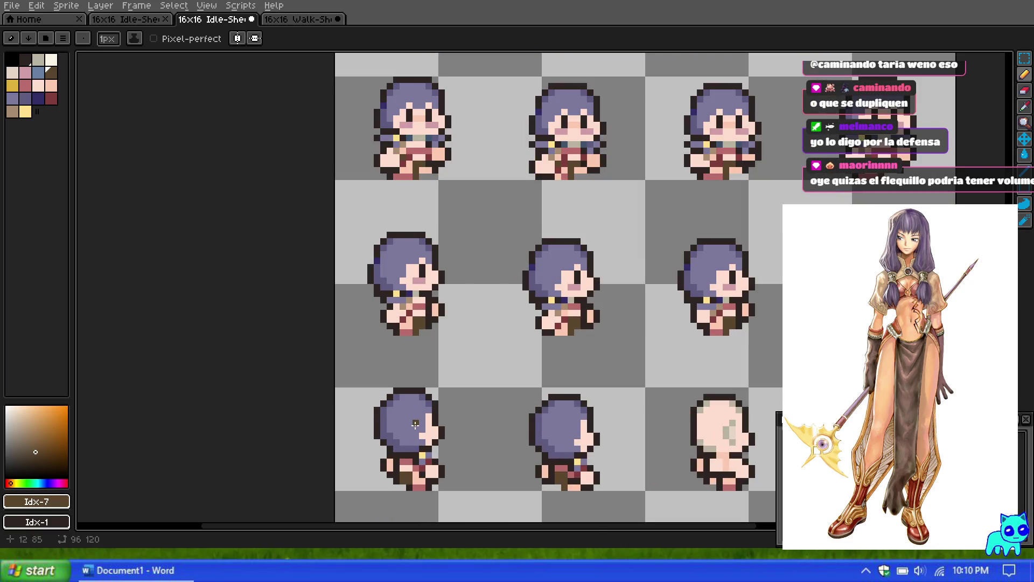
scroll(440, 440, "up", 1)
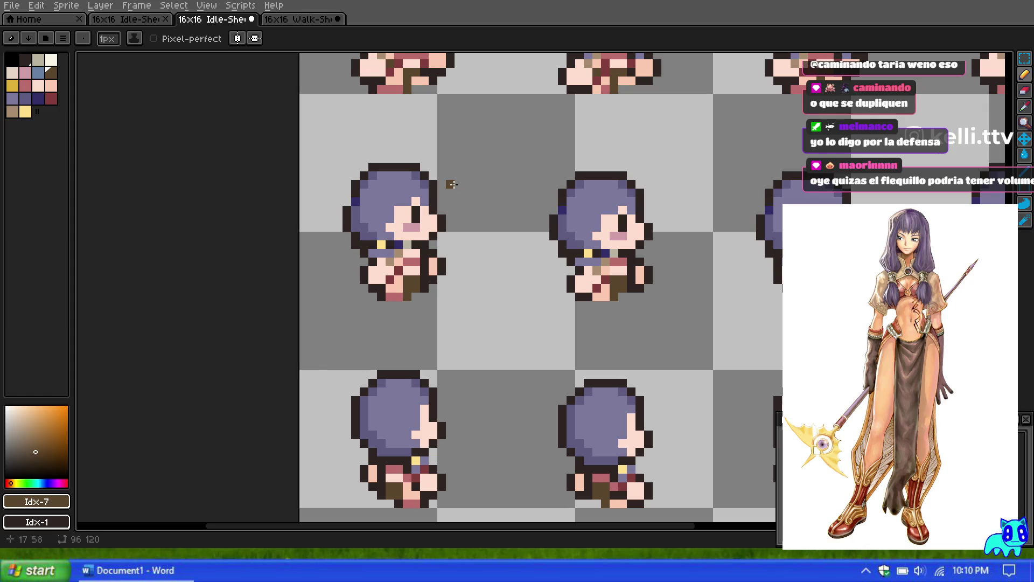
left_click(13, 98)
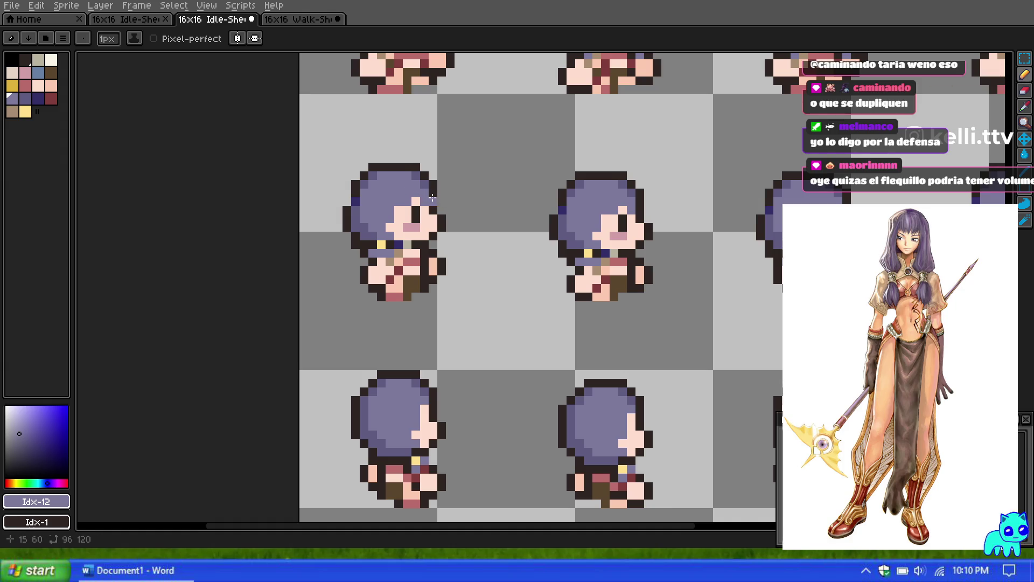
left_click(26, 98)
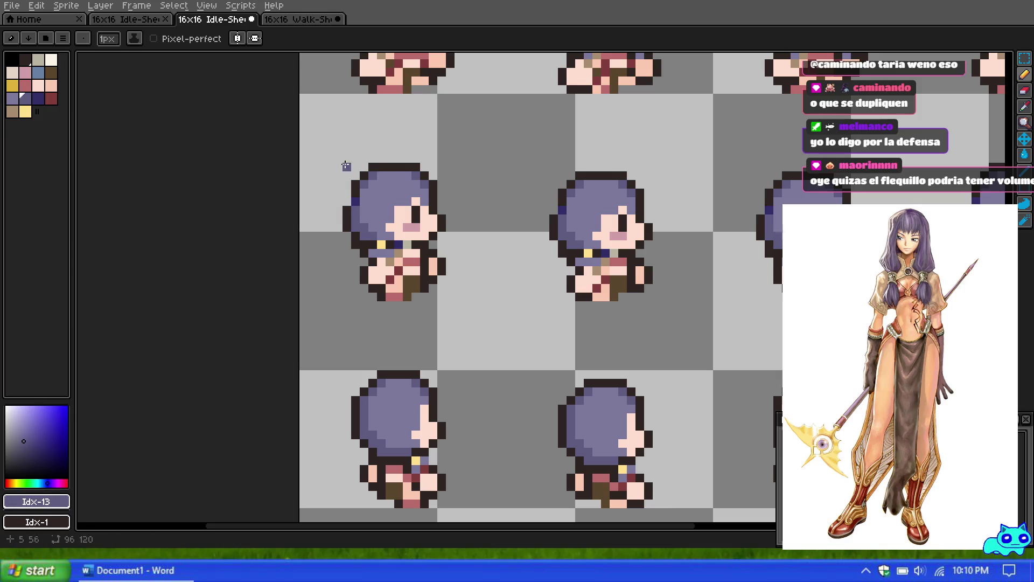
scroll(447, 161, "down", 3)
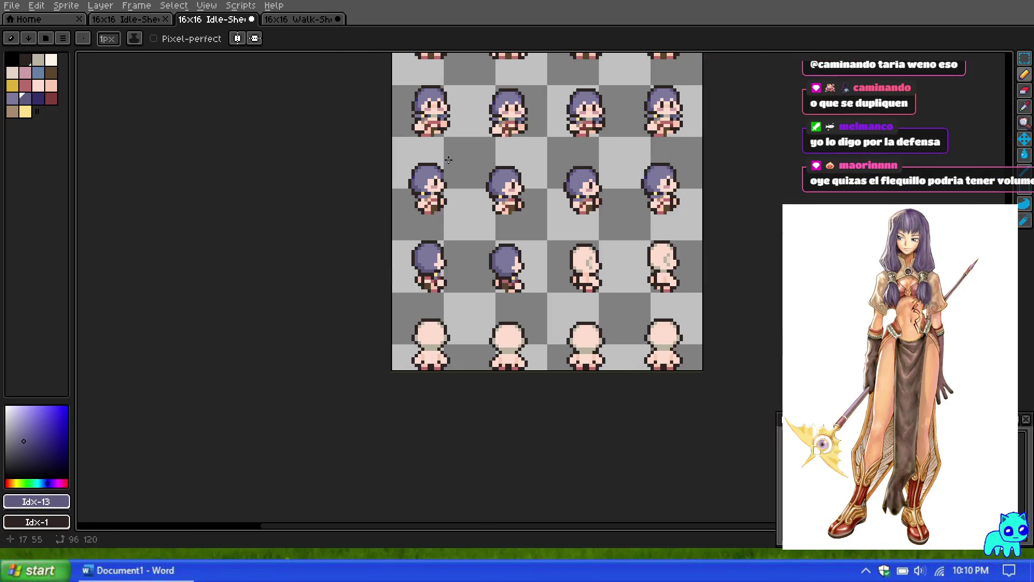
scroll(444, 153, "up", 3)
left_click(459, 274, "alt")
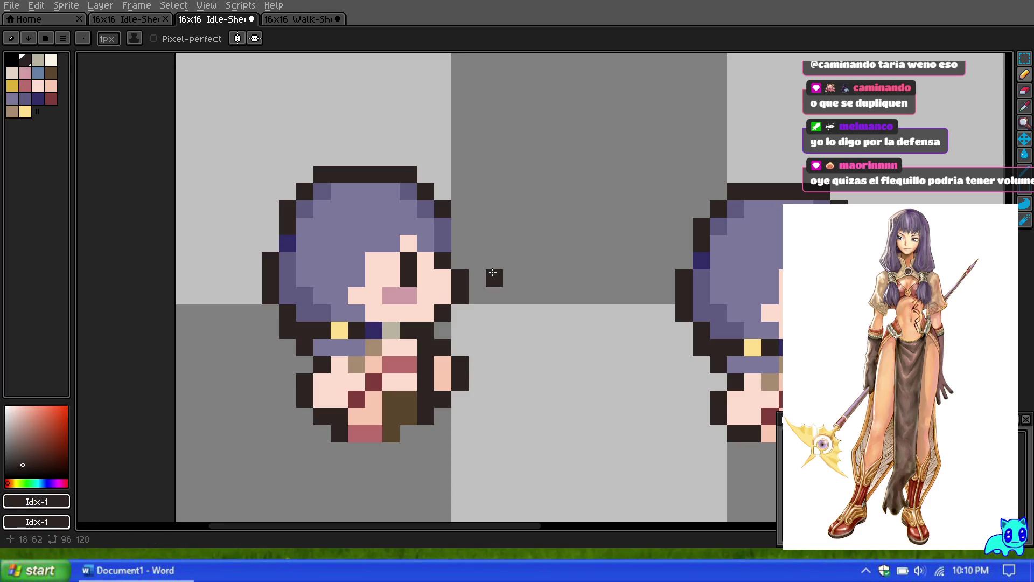
scroll(490, 225, "down", 6)
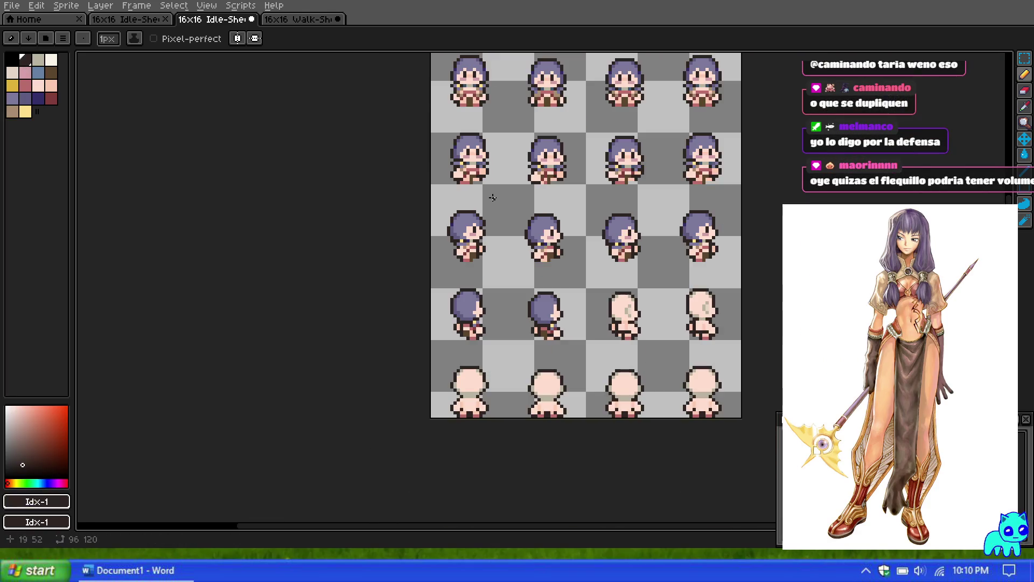
scroll(486, 201, "up", 3)
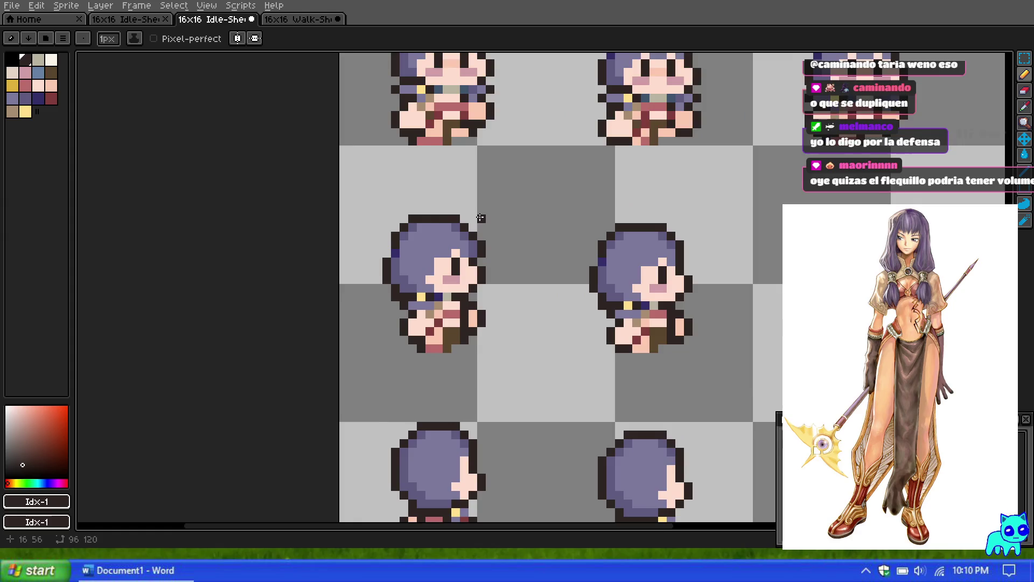
scroll(473, 231, "down", 2)
scroll(476, 276, "up", 4)
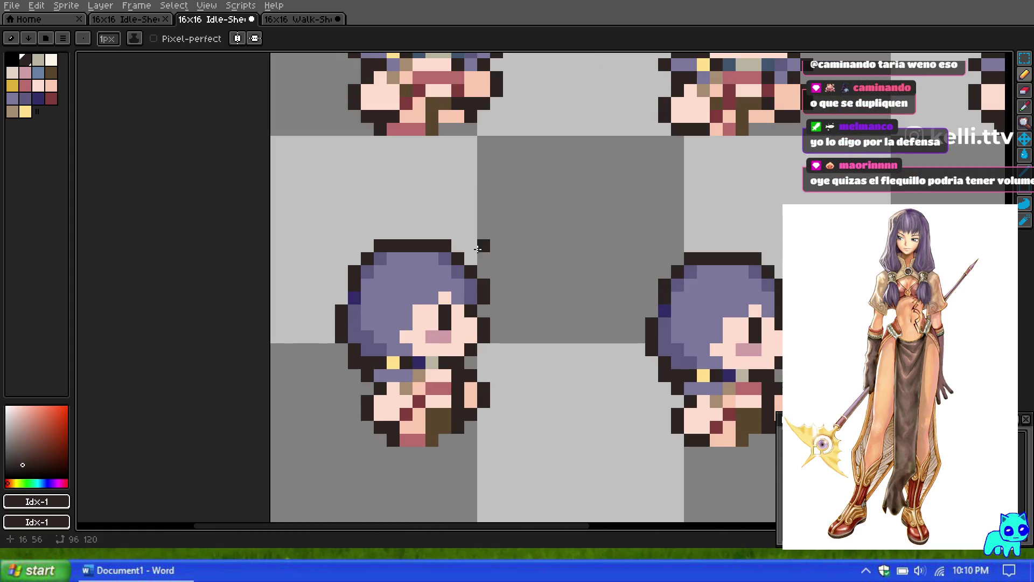
Eyedrop the hair's purple from the side-view sprite, making palette index 12 the foreground colour.
left_click(24, 98)
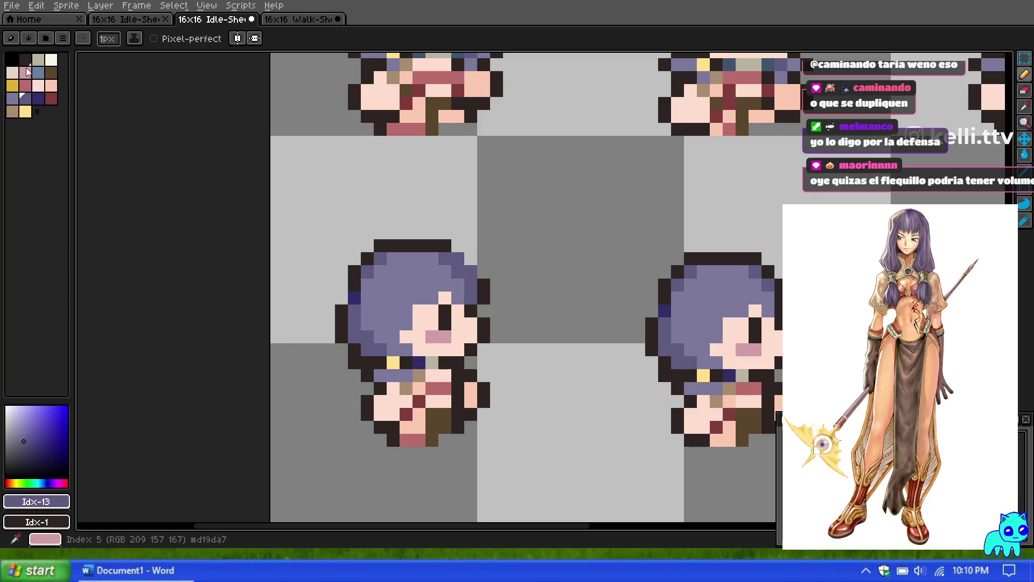
left_click(449, 245, "alt")
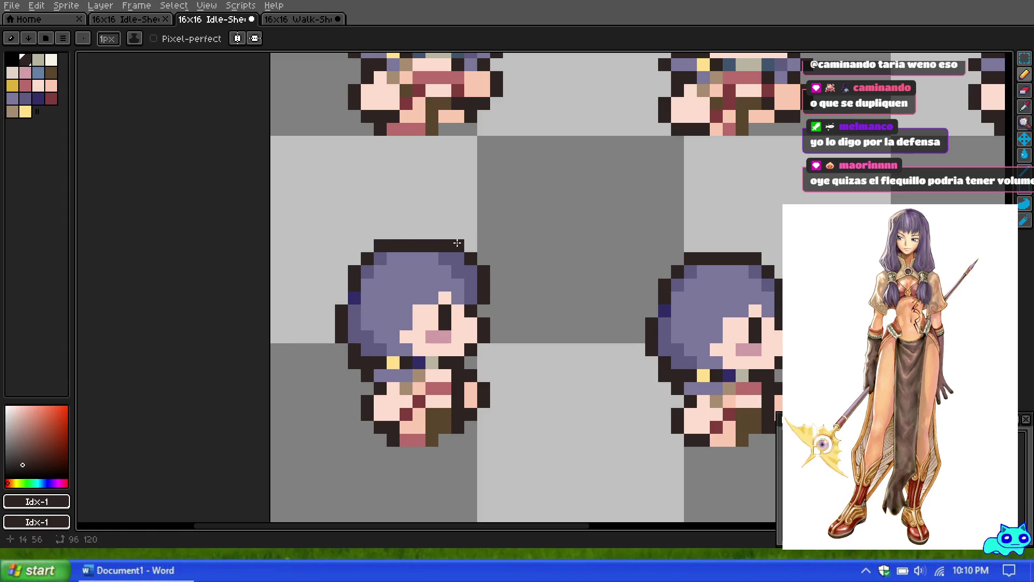
scroll(485, 257, "down", 4)
scroll(515, 256, "down", 1)
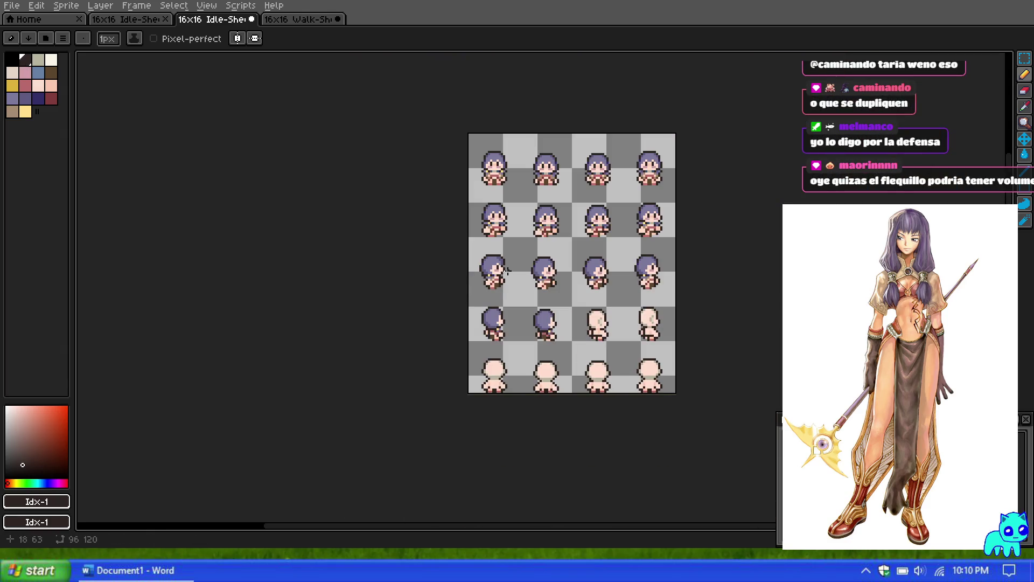
scroll(507, 270, "up", 2)
scroll(504, 296, "down", 1)
scroll(501, 291, "up", 2)
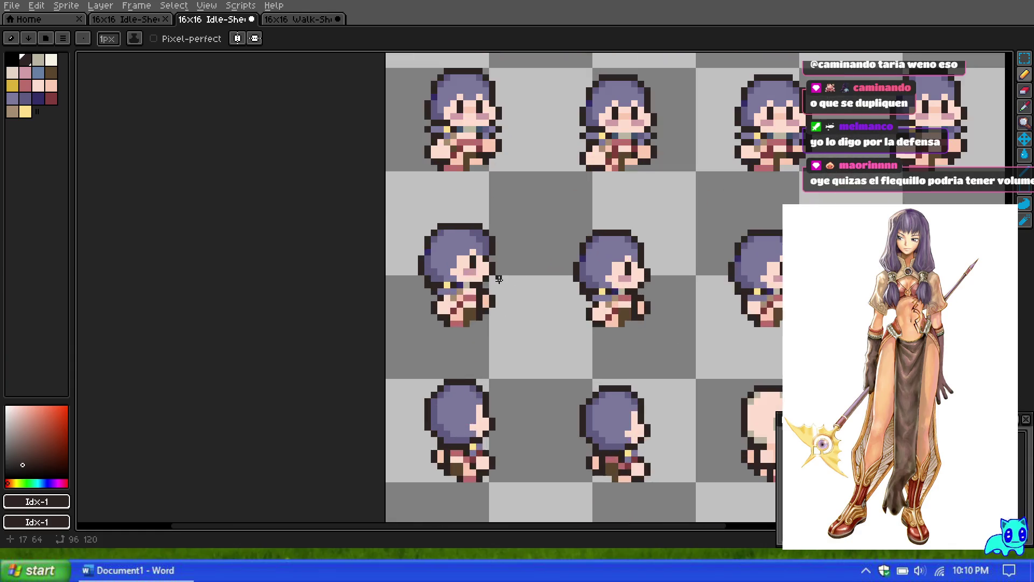
scroll(522, 287, "up", 1)
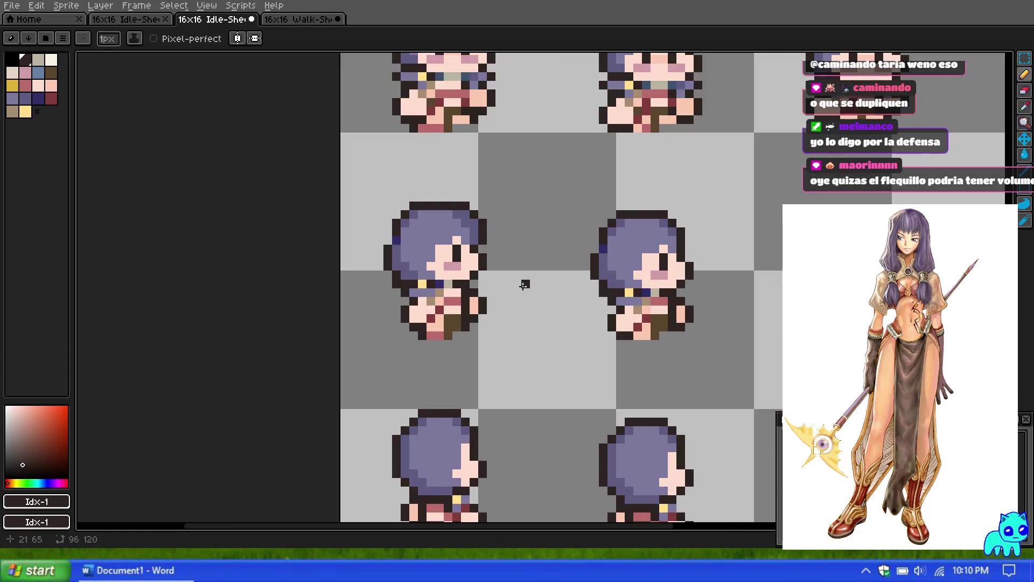
left_click(431, 232, "alt")
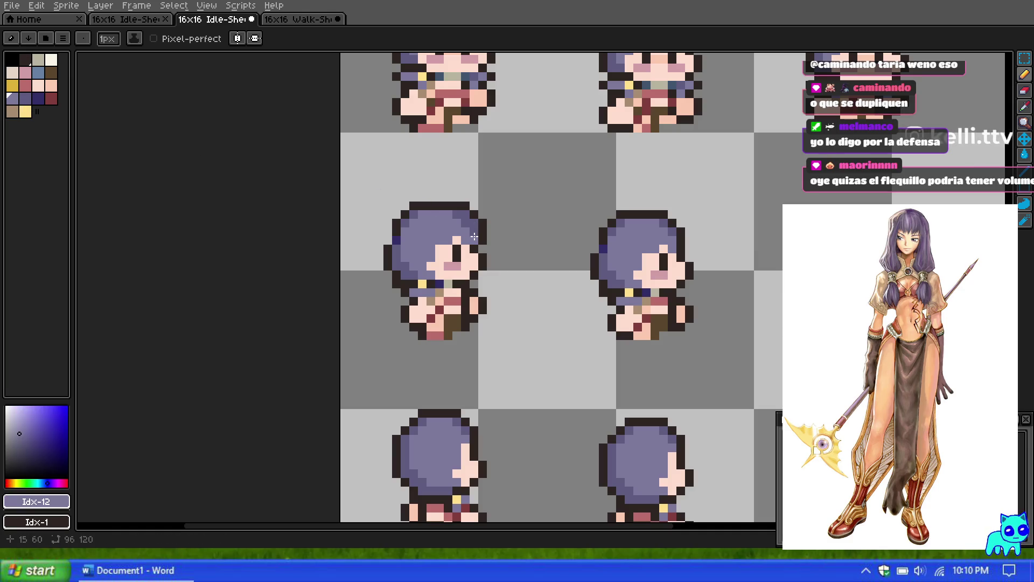
scroll(501, 198, "down", 4)
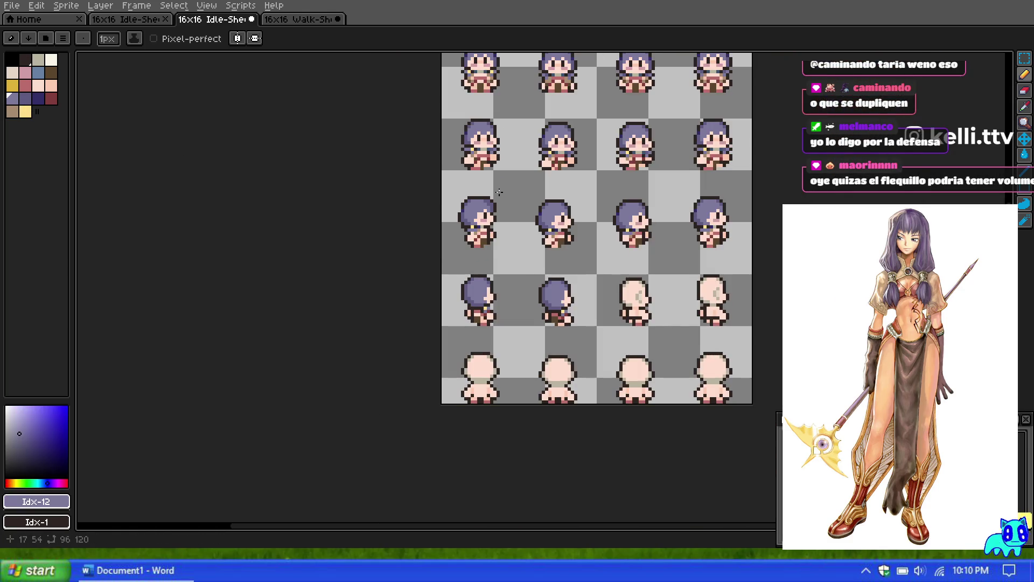
scroll(498, 181, "down", 1)
scroll(493, 182, "up", 2)
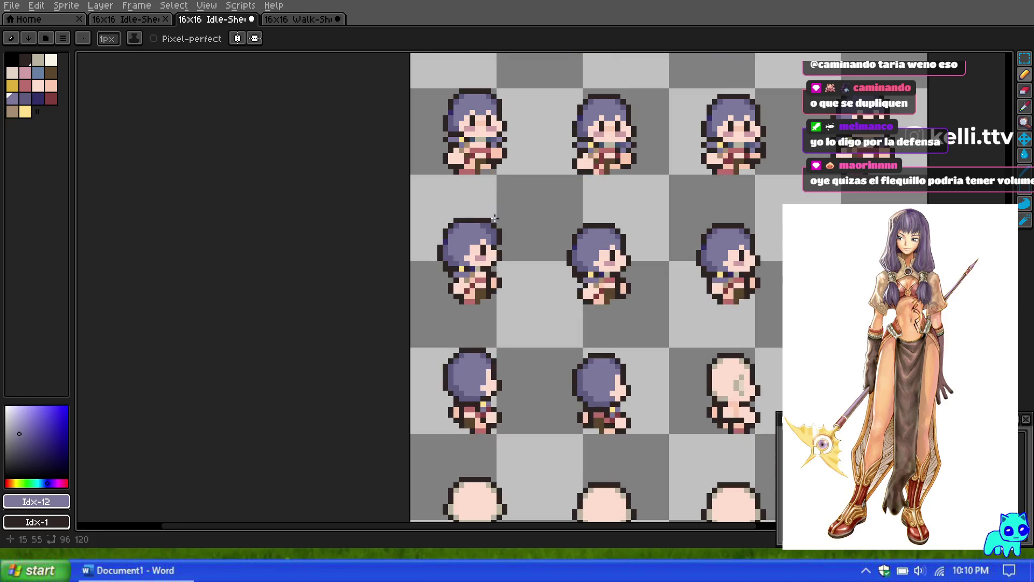
scroll(493, 235, "up", 2)
scroll(490, 233, "up", 2)
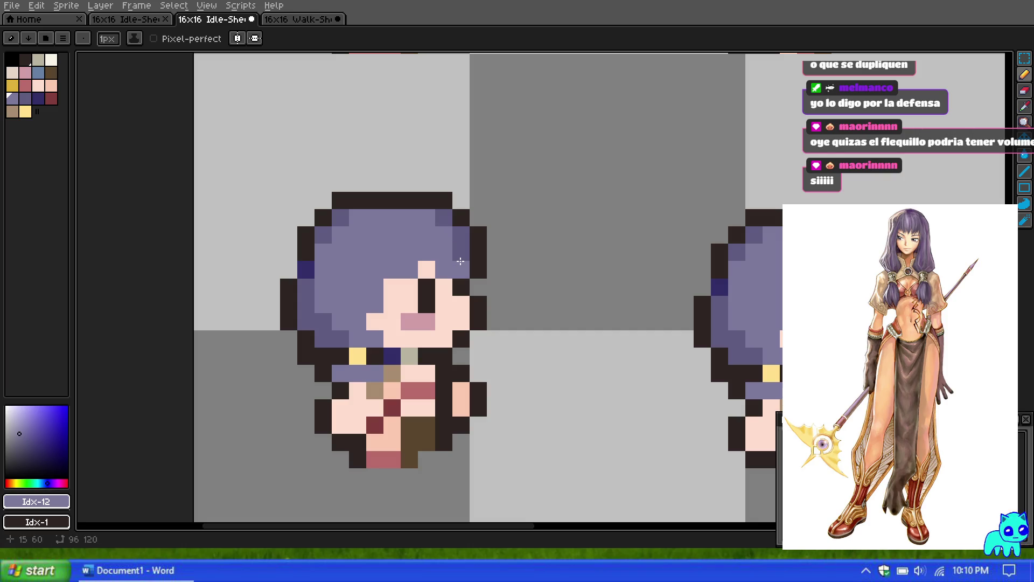
scroll(500, 184, "down", 3)
scroll(501, 183, "down", 1)
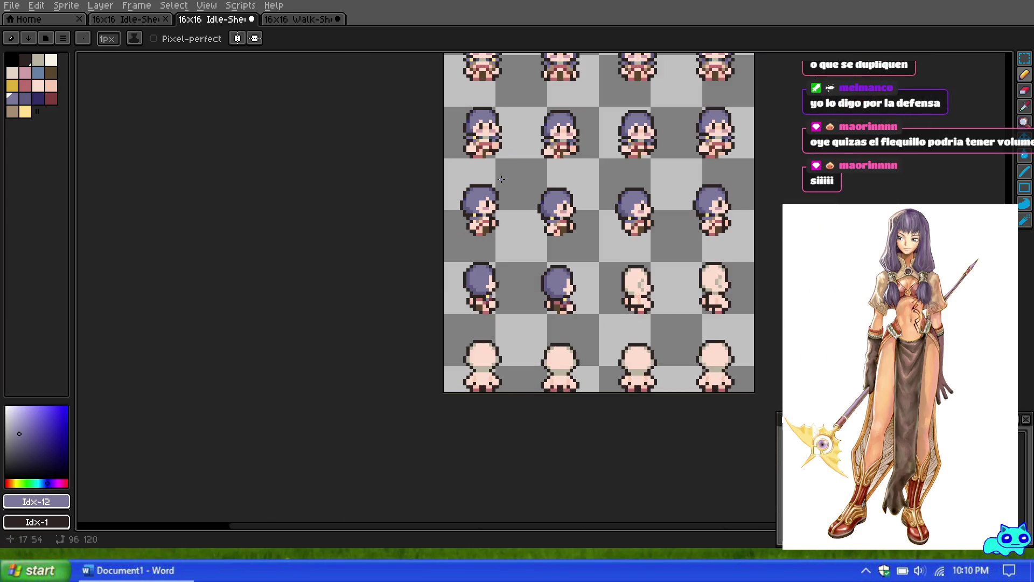
scroll(500, 179, "up", 4)
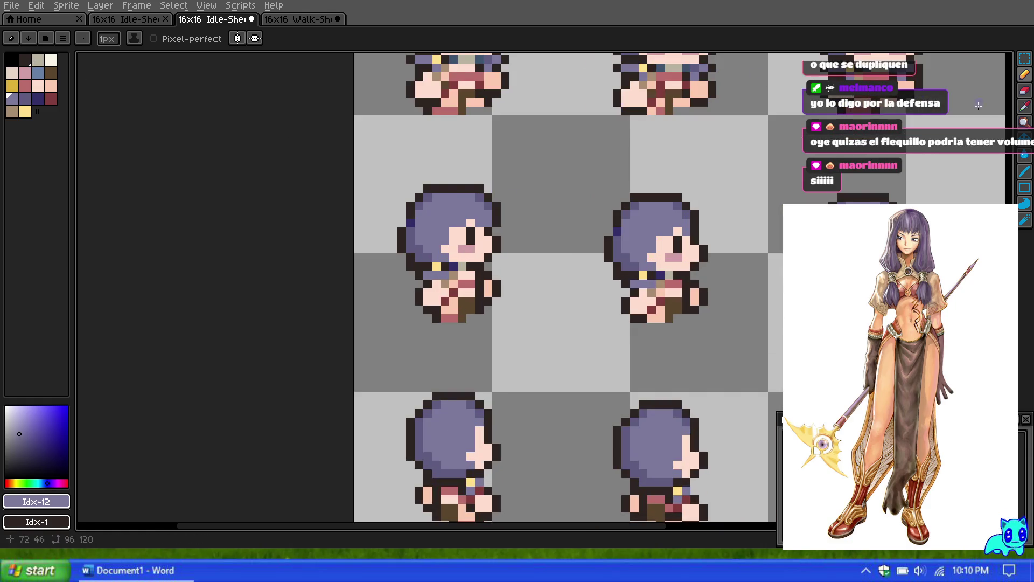
Select a strip of hair pixels with the Rectangular Marquee and move it onto the third sprite's hair.
key("m")
scroll(479, 207, "up", 1)
mouse_move(532, 229)
left_mouse_down()
mouse_move(462, 146)
mouse_move(628, 185)
mouse_move(461, 146)
mouse_move(474, 145)
left_mouse_up()
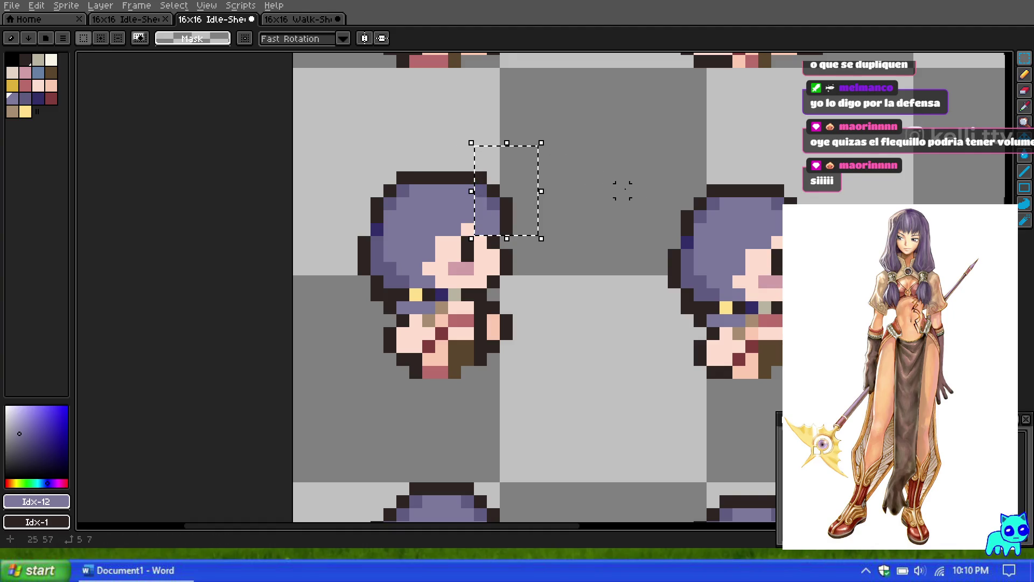
mouse_move(538, 233)
left_mouse_down()
mouse_move(821, 234)
mouse_move(848, 246)
left_mouse_up()
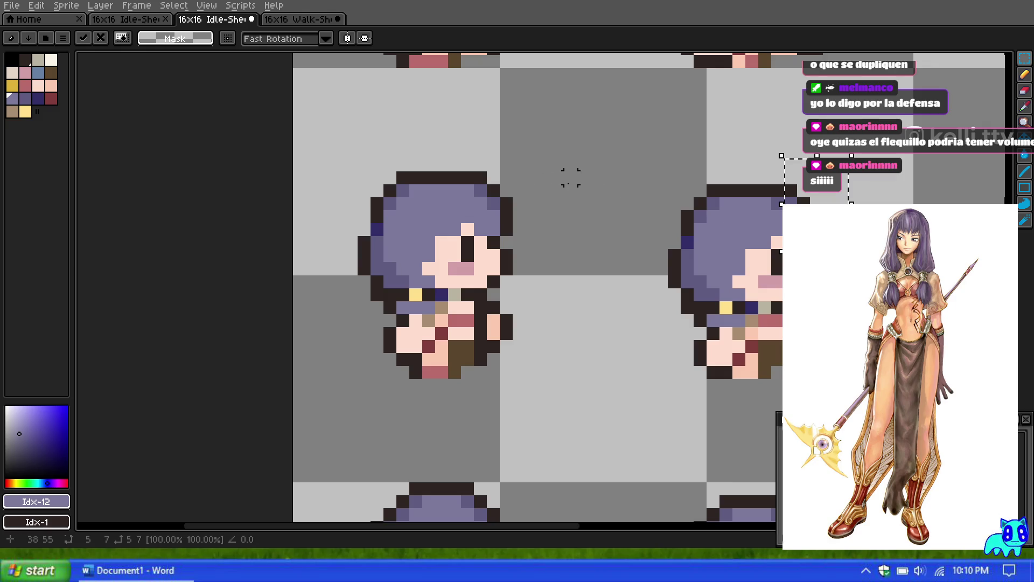
scroll(570, 178, "down", 4)
scroll(451, 173, "up", 3)
mouse_move(184, 163)
left_mouse_down()
mouse_move(593, 165)
mouse_move(664, 180)
mouse_move(182, 164)
mouse_move(813, 166)
mouse_move(804, 166)
left_mouse_up()
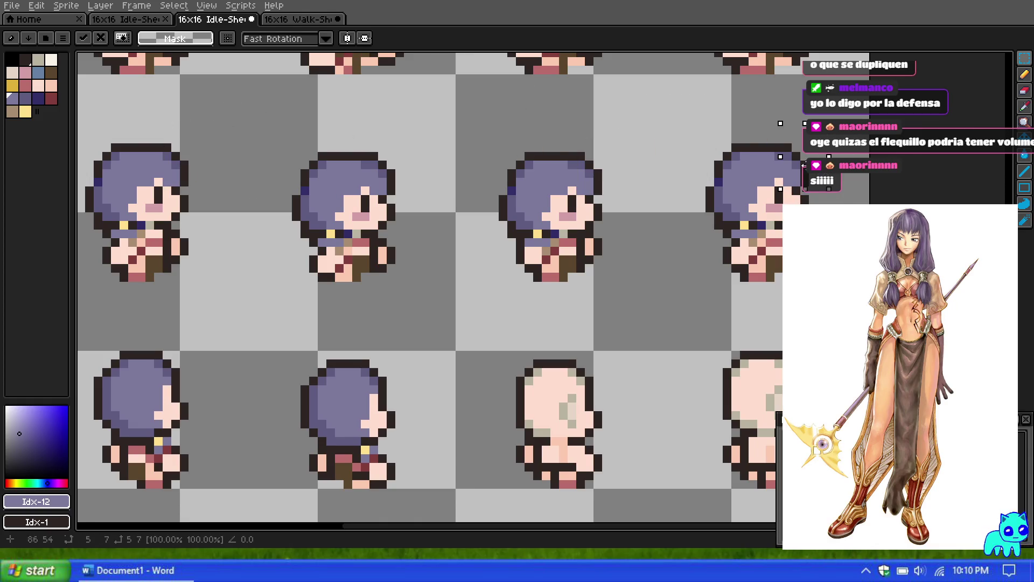
left_click(640, 145)
scroll(654, 142, "down", 6)
scroll(550, 189, "up", 3)
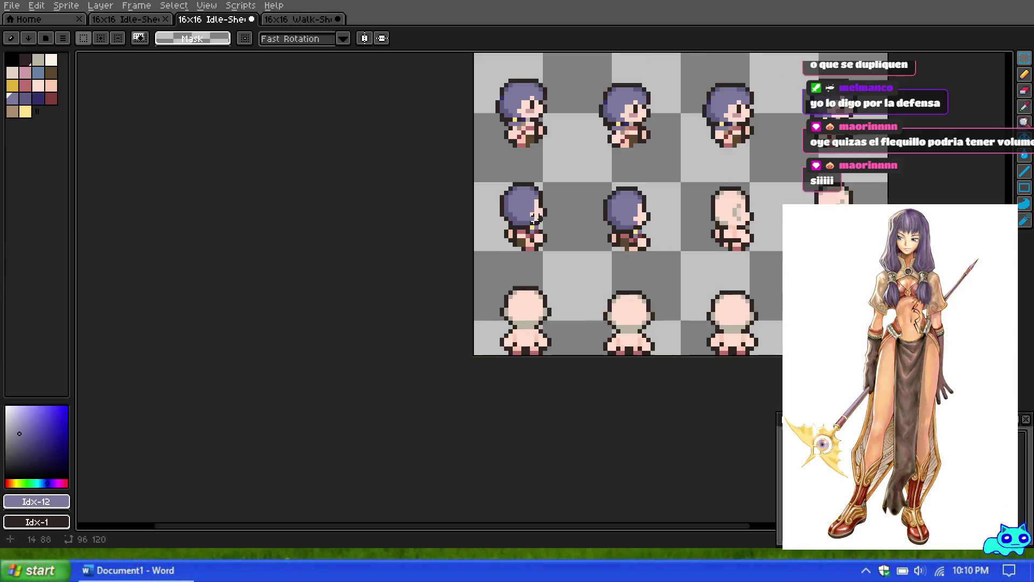
scroll(557, 180, "down", 1)
scroll(557, 181, "up", 3)
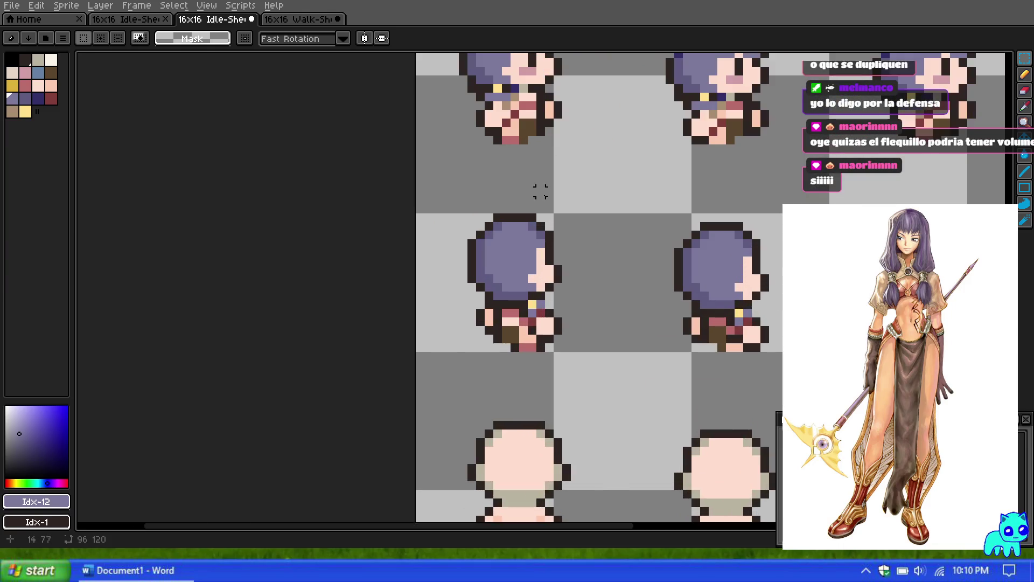
Paste the copied hair block onto the left sprite's head and commit it.
key("ctrl+v")
mouse_move(711, 277)
left_mouse_down()
mouse_move(556, 216)
mouse_move(584, 219)
mouse_move(560, 221)
left_mouse_up()
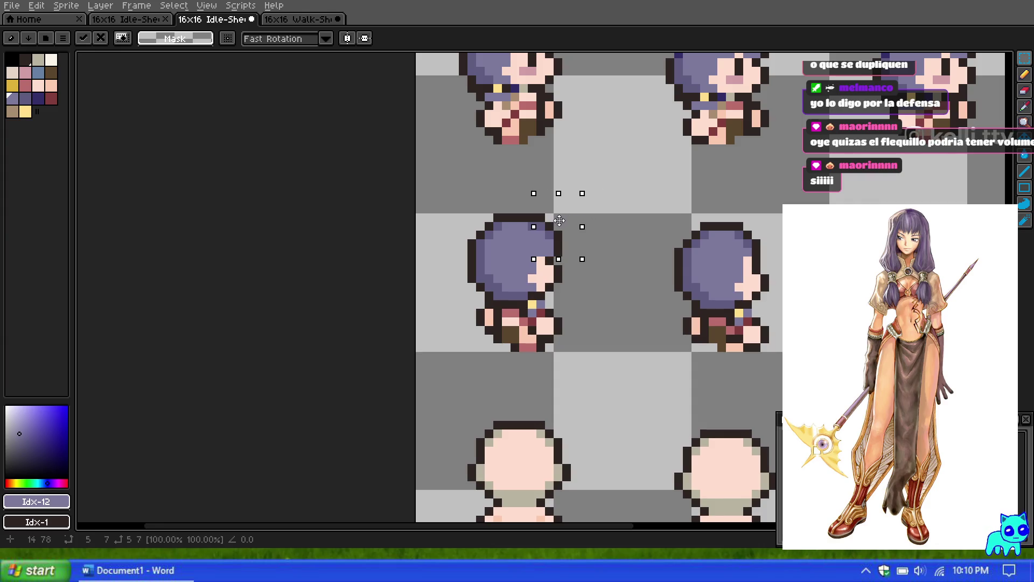
key("Return")
scroll(578, 202, "down", 4)
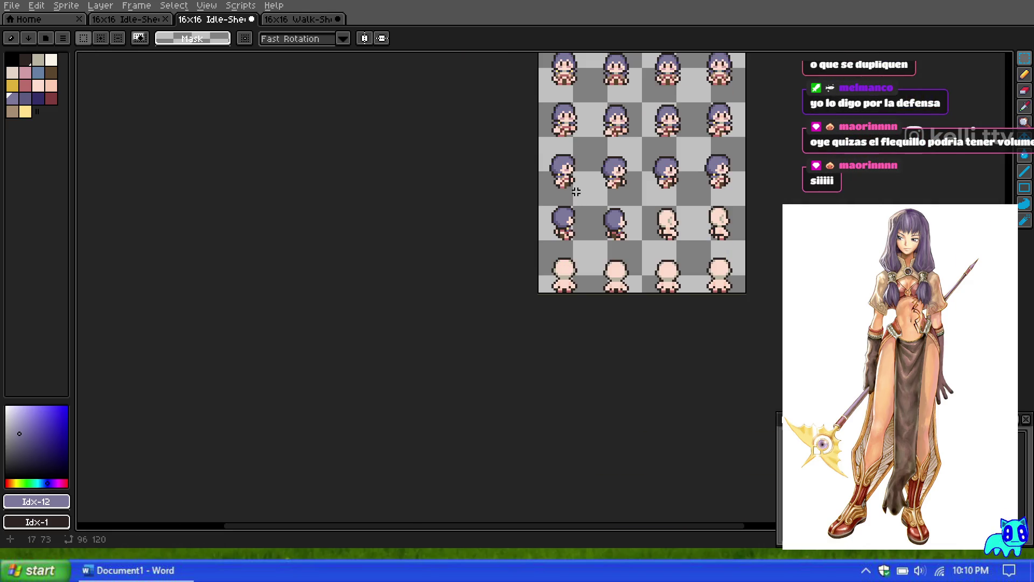
scroll(575, 191, "up", 2)
scroll(565, 196, "down", 2)
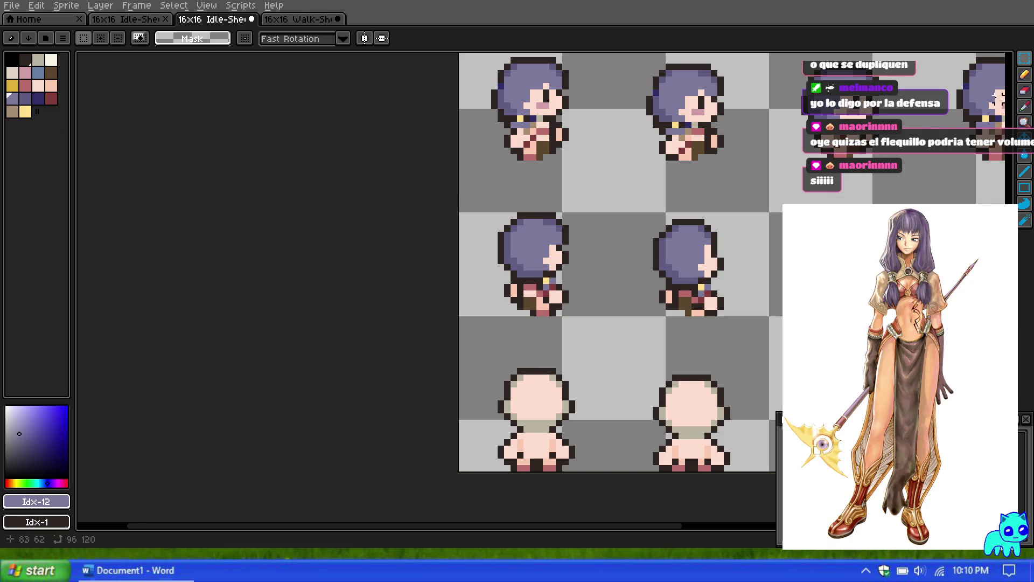
Back on the Pencil, eyedrop the pale skin pink (palette index 10) from the back-view sprite.
key("b")
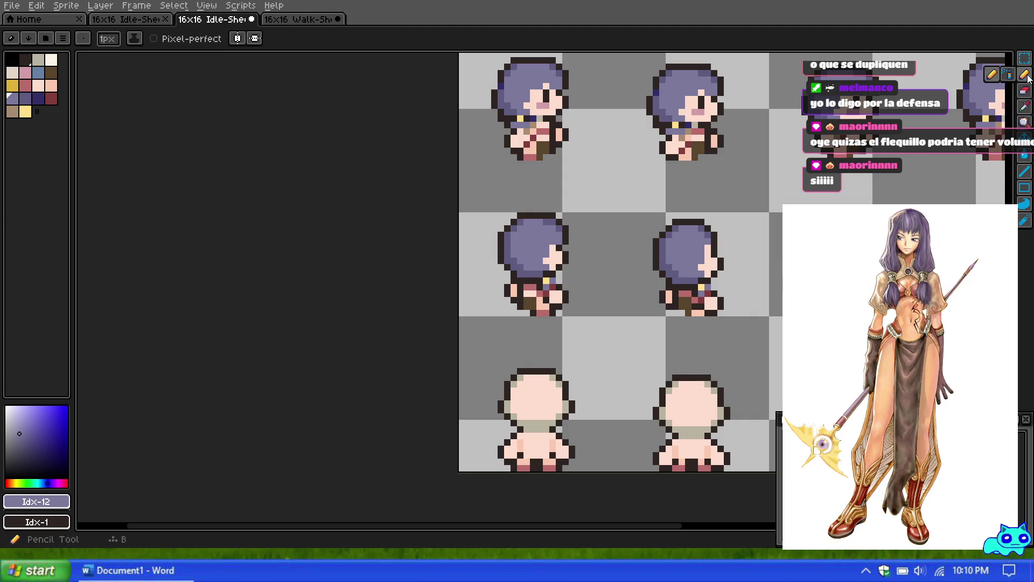
scroll(552, 247, "down", 5)
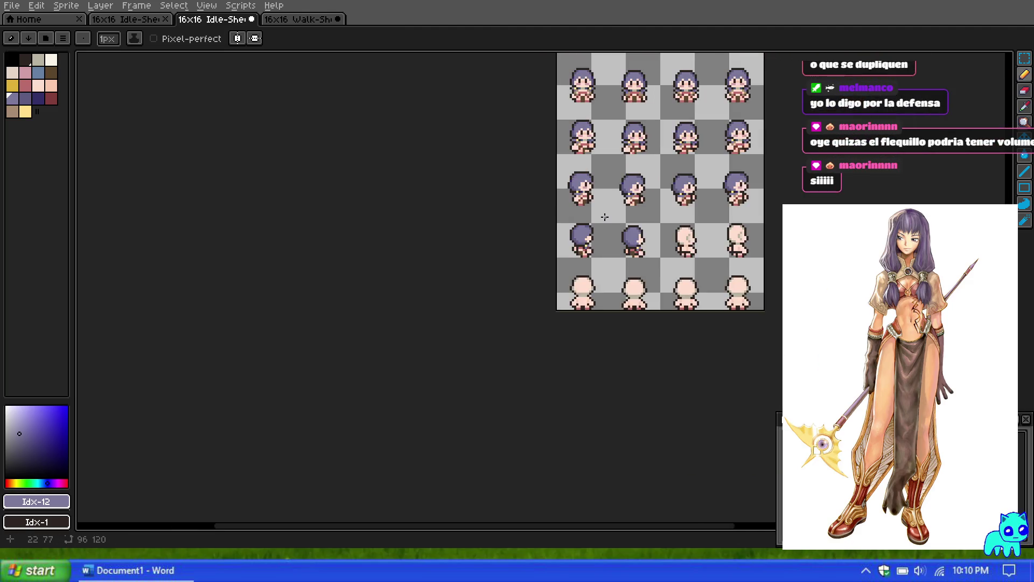
scroll(603, 226, "up", 8)
scroll(566, 232, "down", 2)
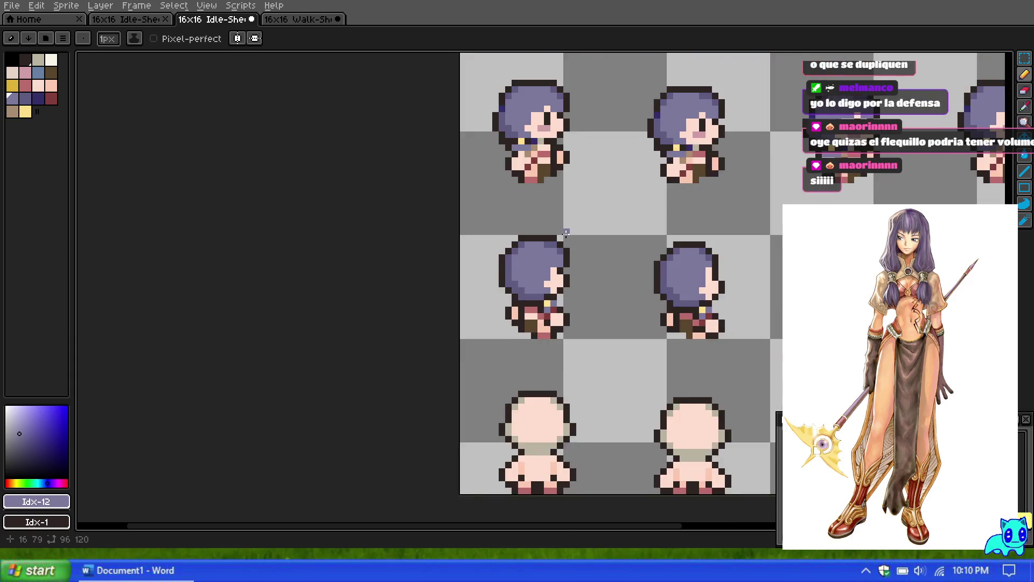
scroll(557, 220, "up", 1)
scroll(557, 219, "up", 1)
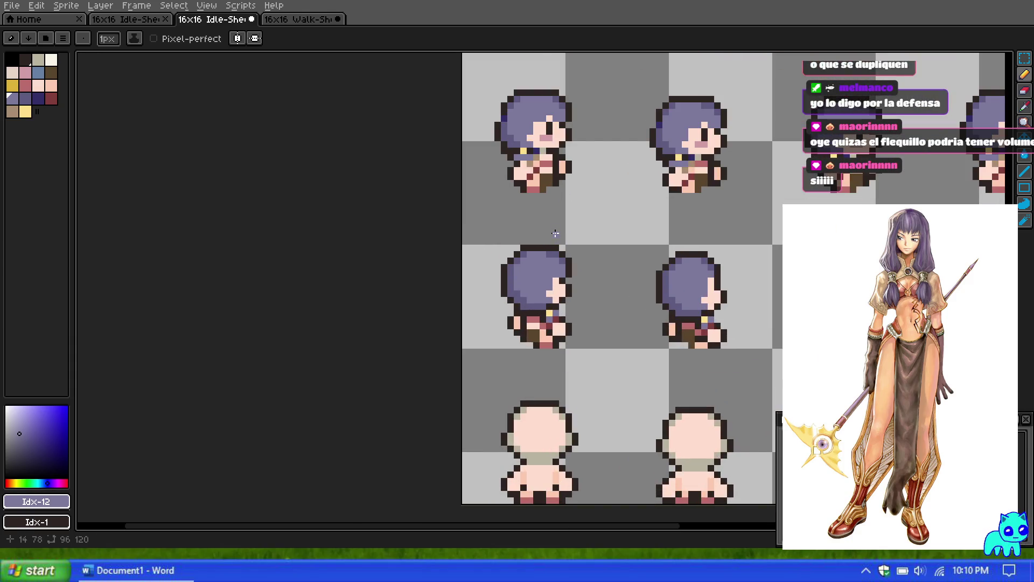
scroll(556, 232, "down", 2)
scroll(554, 66, "up", 1)
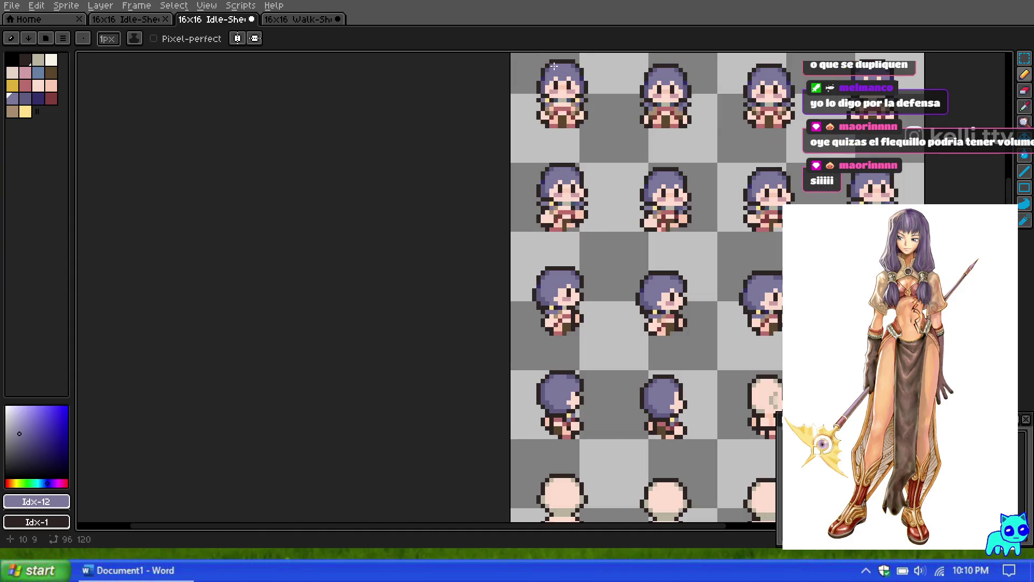
scroll(566, 232, "down", 1)
scroll(577, 308, "up", 6)
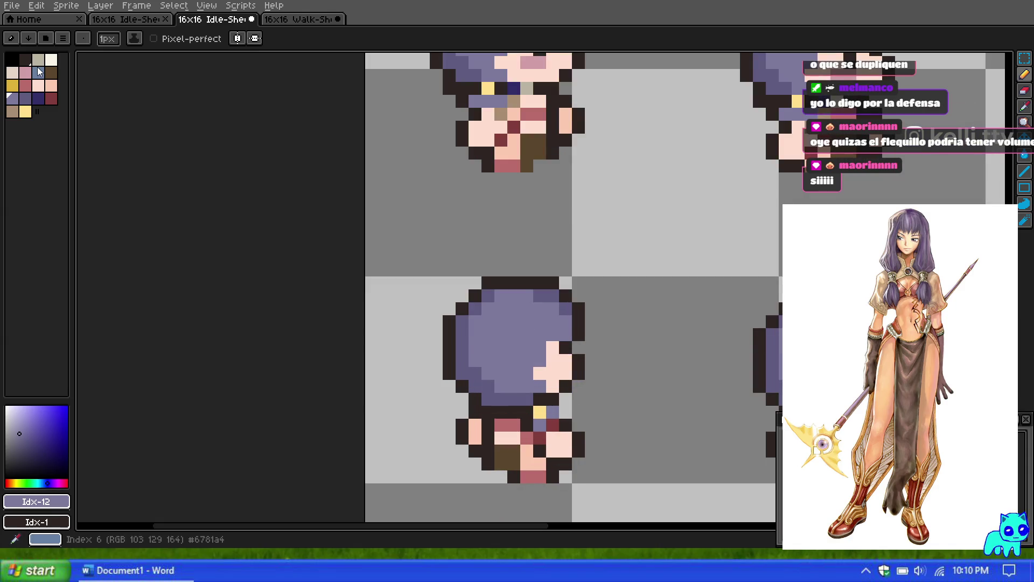
left_click(568, 331, "alt")
scroll(537, 240, "down", 5)
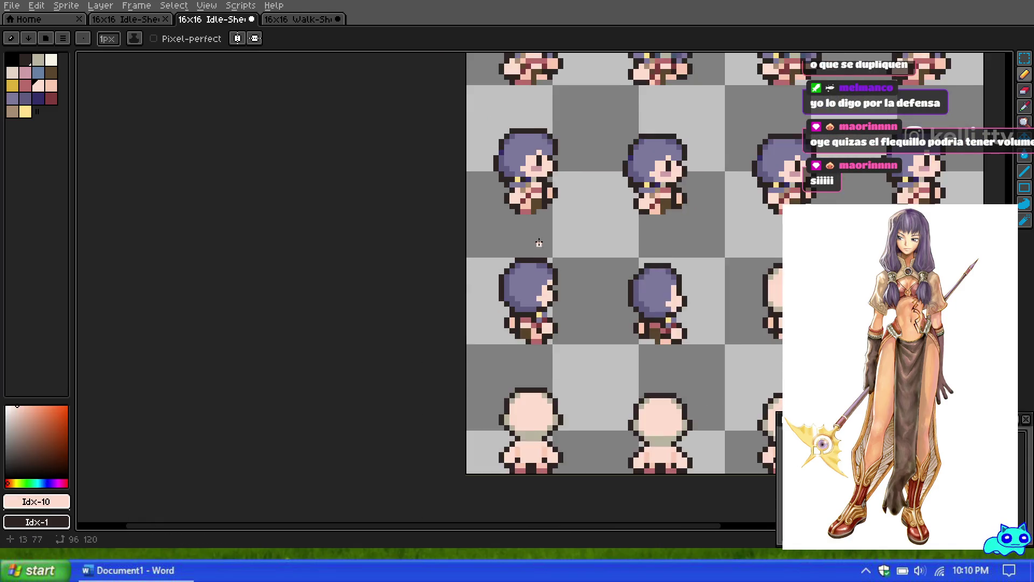
scroll(559, 272, "up", 5)
scroll(526, 227, "up", 1)
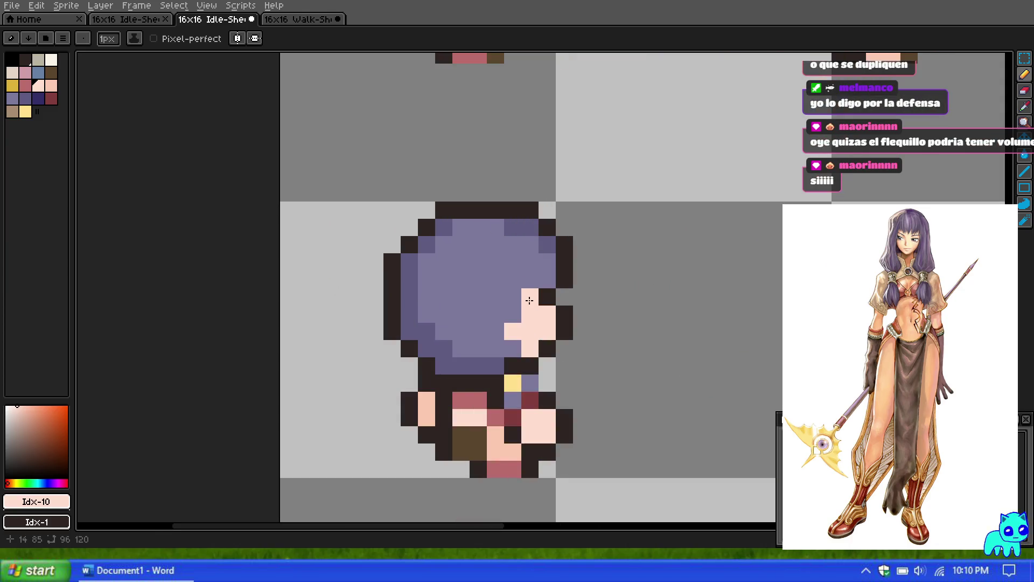
scroll(505, 324, "down", 6)
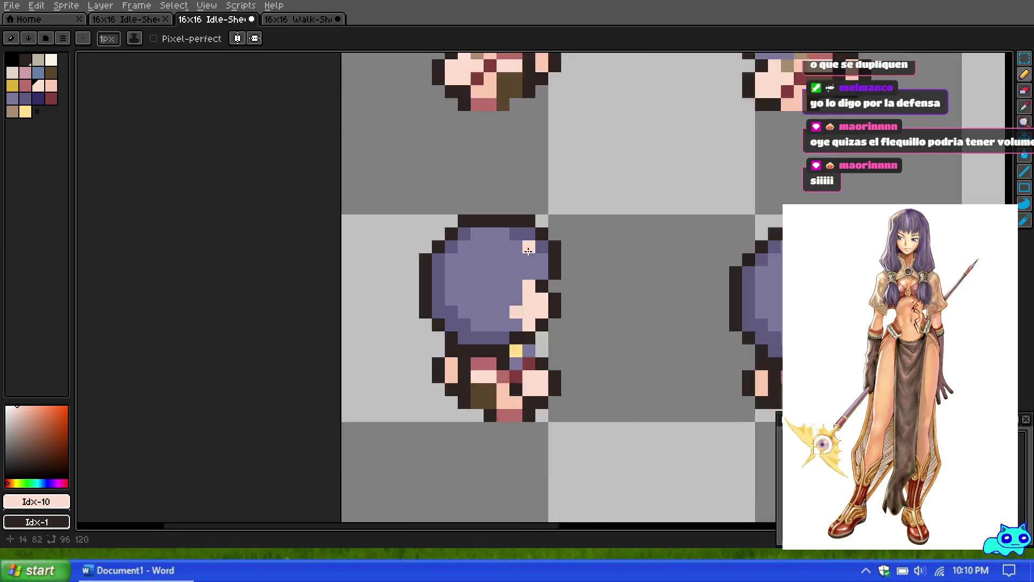
scroll(550, 261, "up", 3)
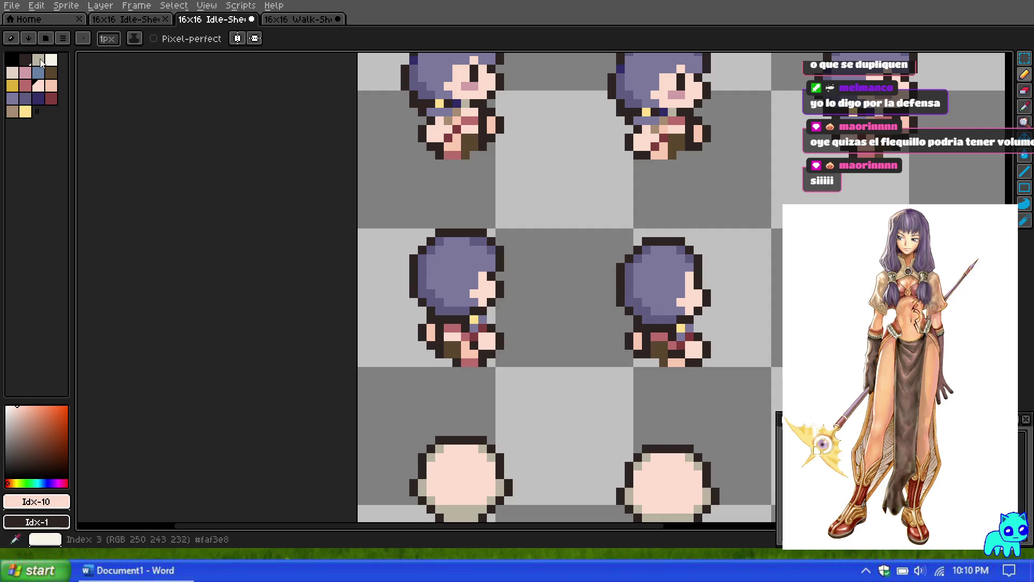
Move the selected pixels beside the right sprite onto its head and deselect.
key("m")
left_click_drag(538, 220, 448, 269)
left_click_drag(517, 247, 735, 248)
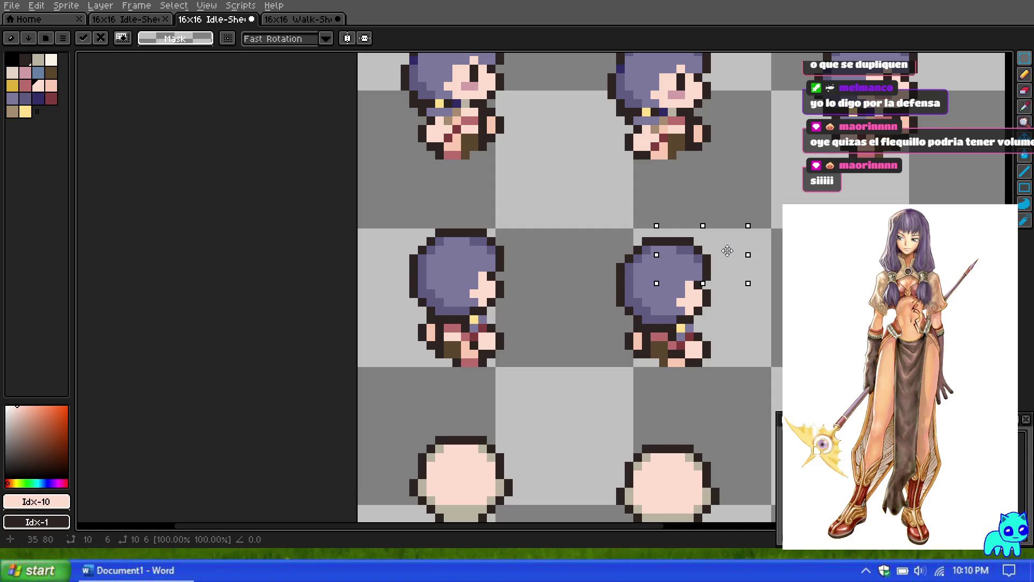
key("Return")
key("ctrl+d")
scroll(650, 190, "down", 3)
scroll(650, 190, "up", 2)
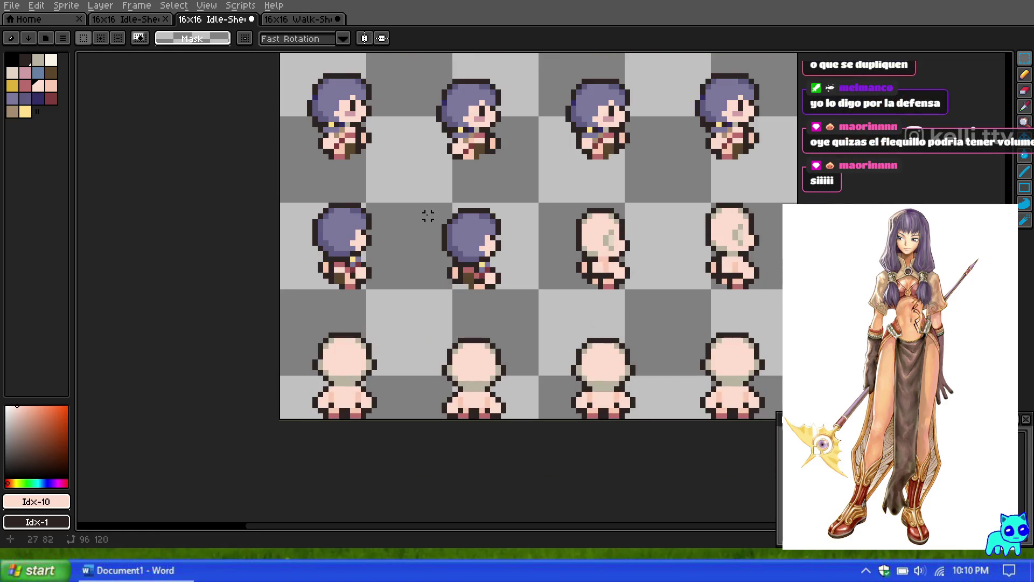
scroll(420, 233, "up", 1)
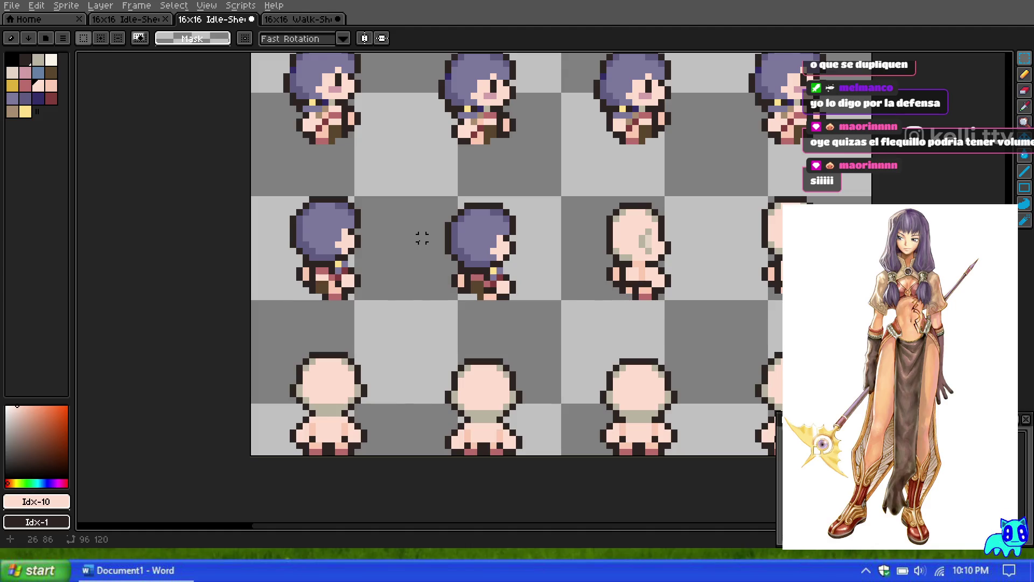
scroll(423, 258, "up", 1)
Copy the middle back-view sprite's hooded head onto the bald third sprite.
left_click_drag(225, 171, 395, 274)
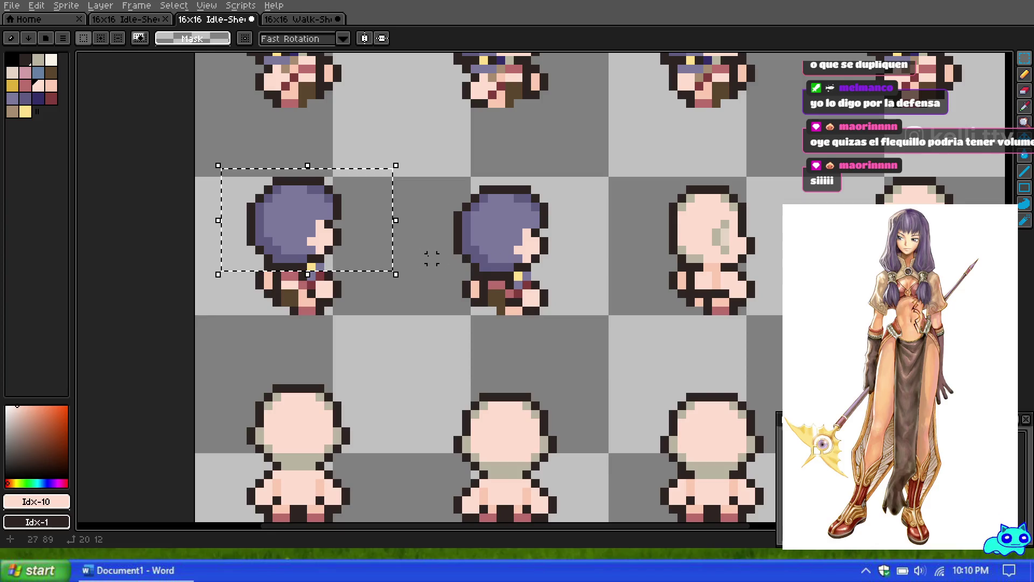
left_click_drag(300, 241, 716, 248)
key("ctrl+z")
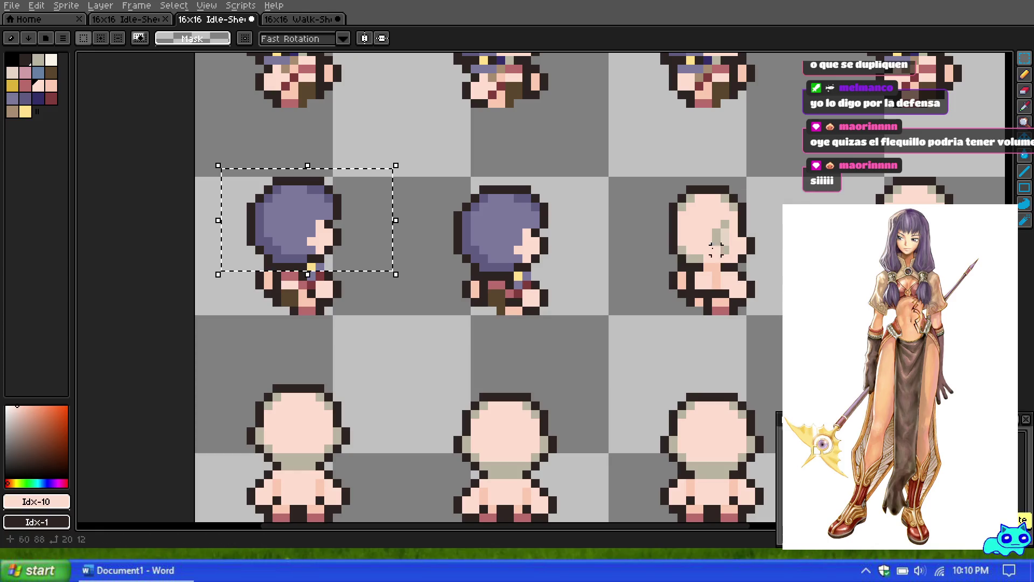
left_click_drag(396, 171, 590, 280)
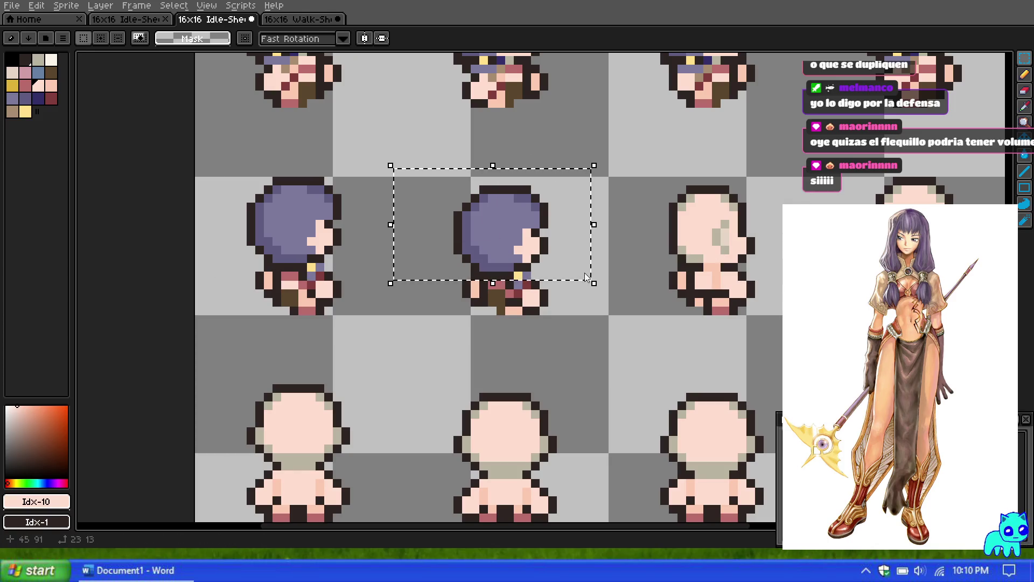
mouse_move(498, 241)
left_mouse_down()
mouse_move(707, 252)
mouse_move(699, 243)
mouse_move(707, 243)
left_mouse_up()
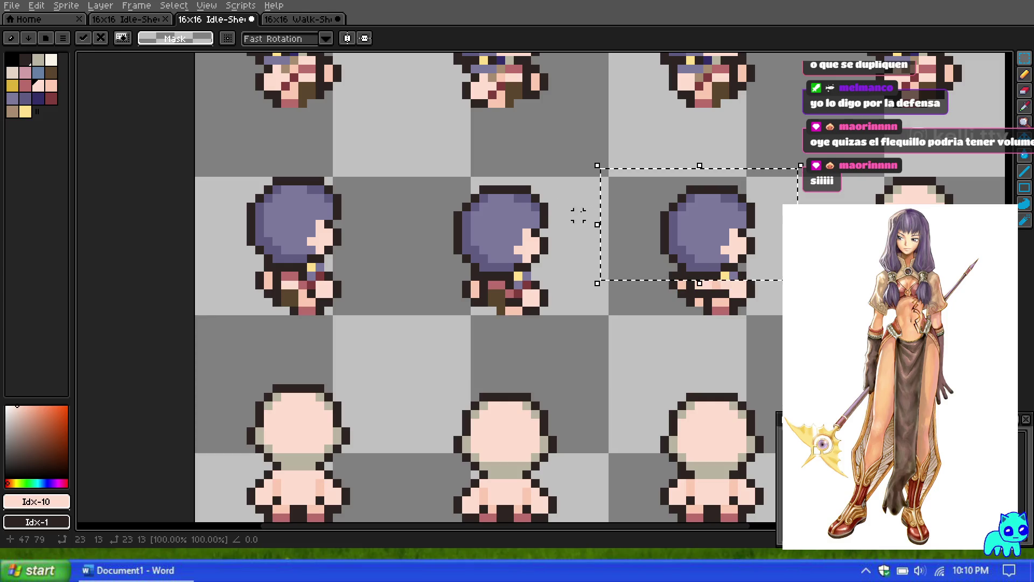
left_click(577, 215)
scroll(555, 204, "down", 2)
scroll(587, 226, "down", 1)
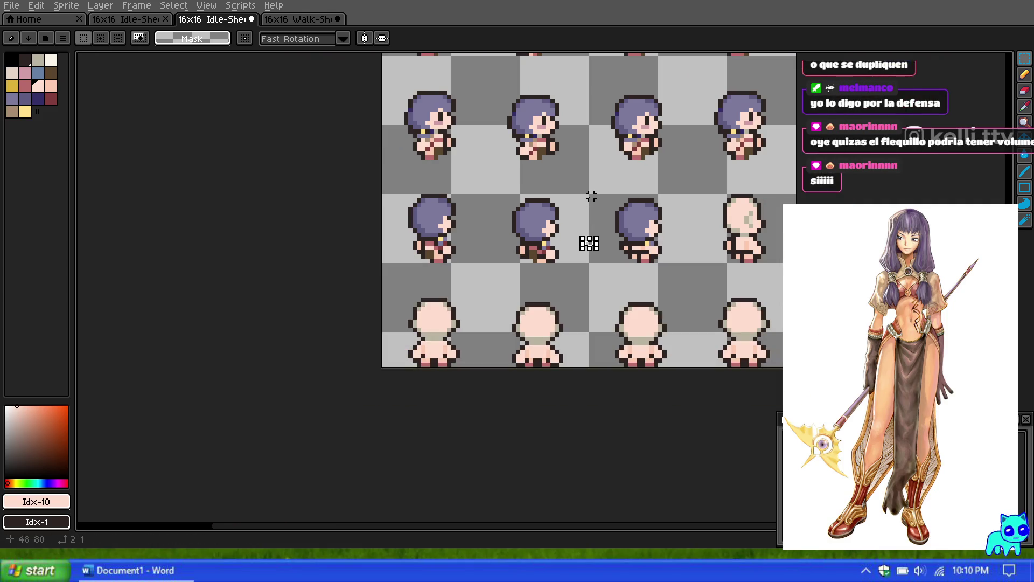
scroll(614, 213, "up", 1)
scroll(636, 192, "down", 2)
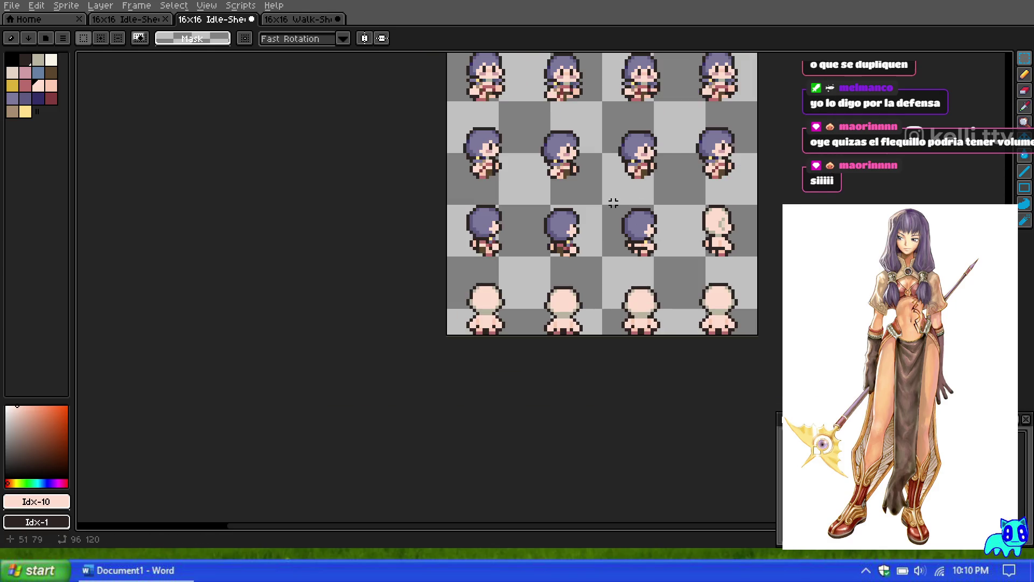
scroll(612, 200, "down", 1)
scroll(613, 199, "down", 1)
scroll(592, 226, "up", 3)
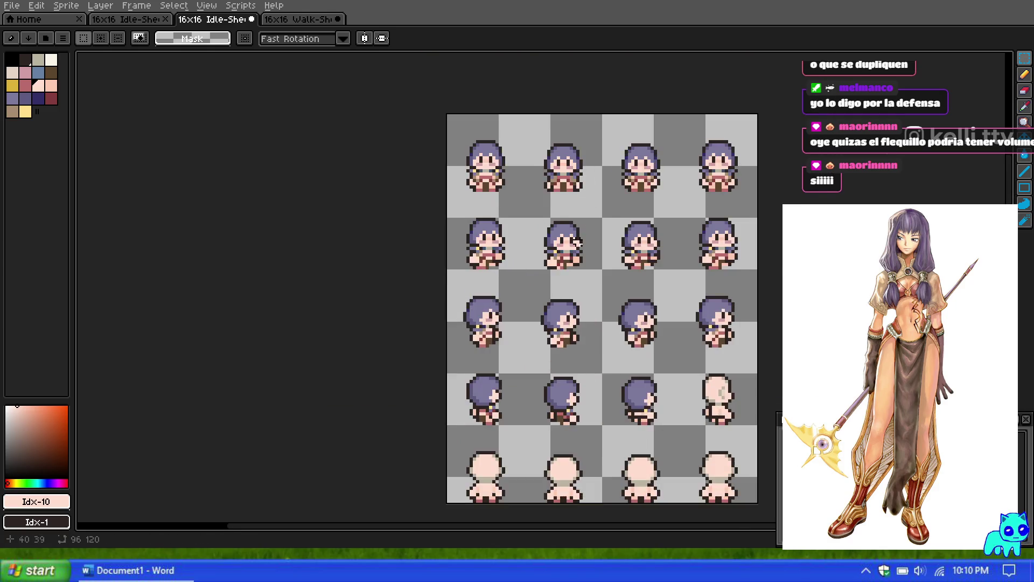
scroll(577, 256, "up", 1)
scroll(577, 257, "up", 1)
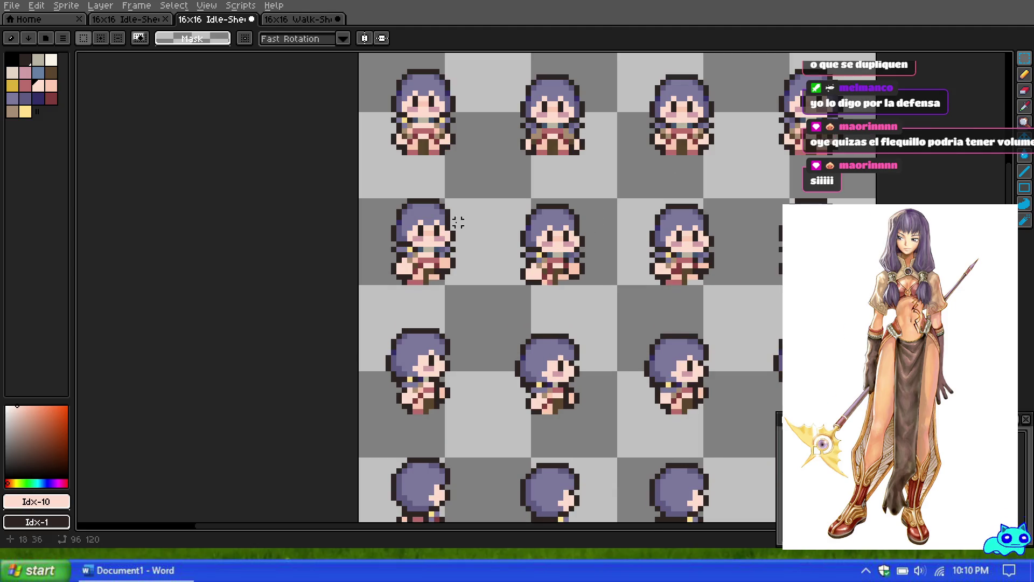
scroll(484, 248, "down", 1)
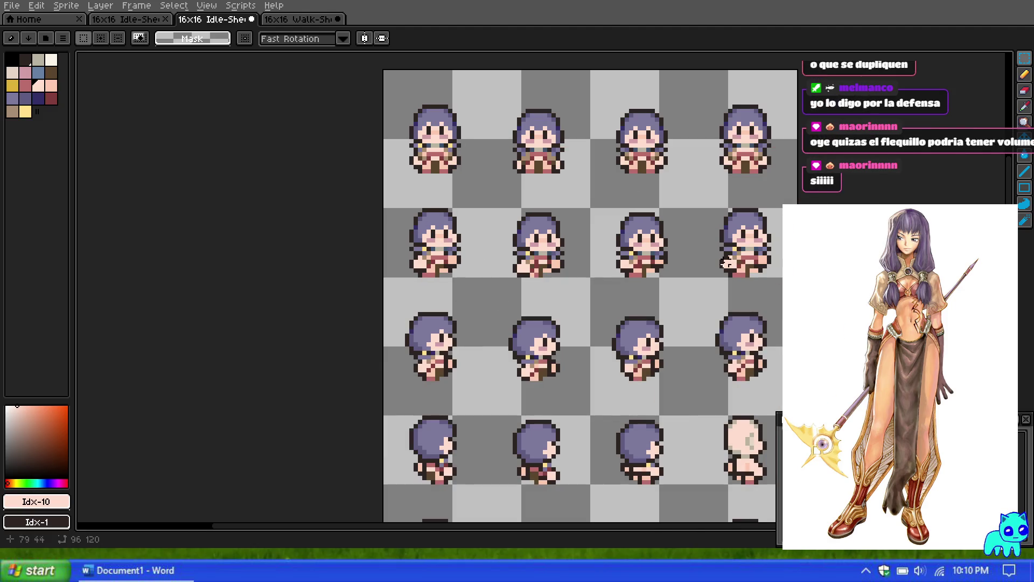
scroll(727, 262, "up", 4)
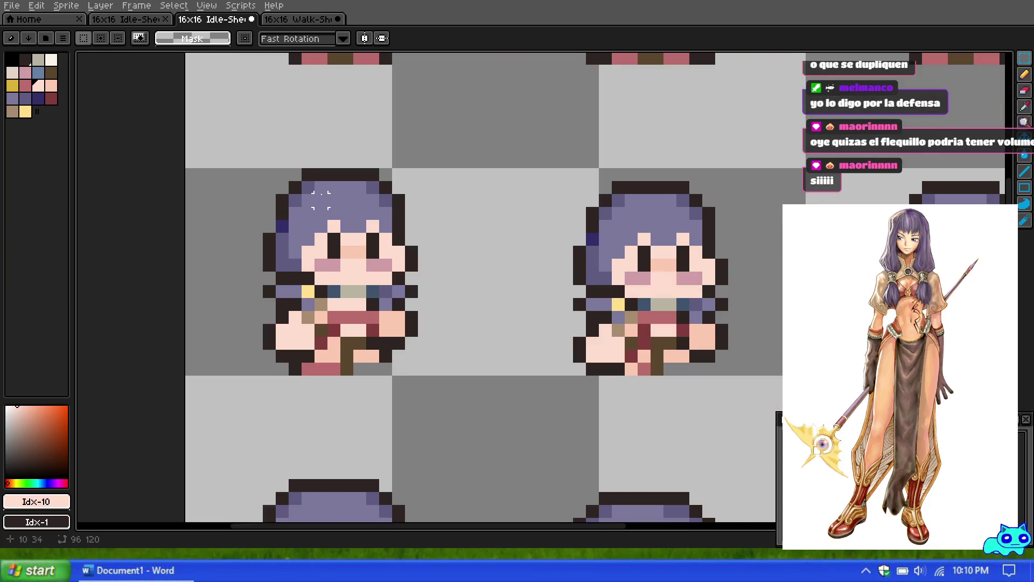
scroll(321, 200, "down", 1)
scroll(278, 157, "up", 1)
Shift the first front sprite's right hair edge one pixel right and select the lighter purple.
mouse_move(459, 260)
left_mouse_down()
mouse_move(407, 203)
mouse_move(418, 205)
left_mouse_up()
left_click_drag(457, 260, 469, 260)
scroll(488, 220, "down", 4)
left_click(474, 167)
scroll(487, 169, "down", 2)
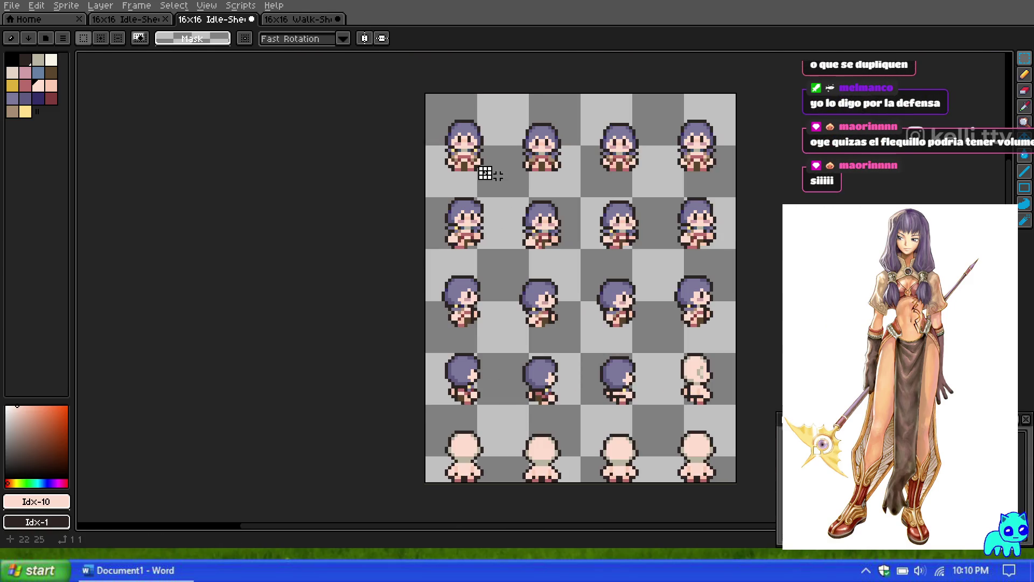
scroll(491, 175, "up", 3)
scroll(493, 177, "down", 2)
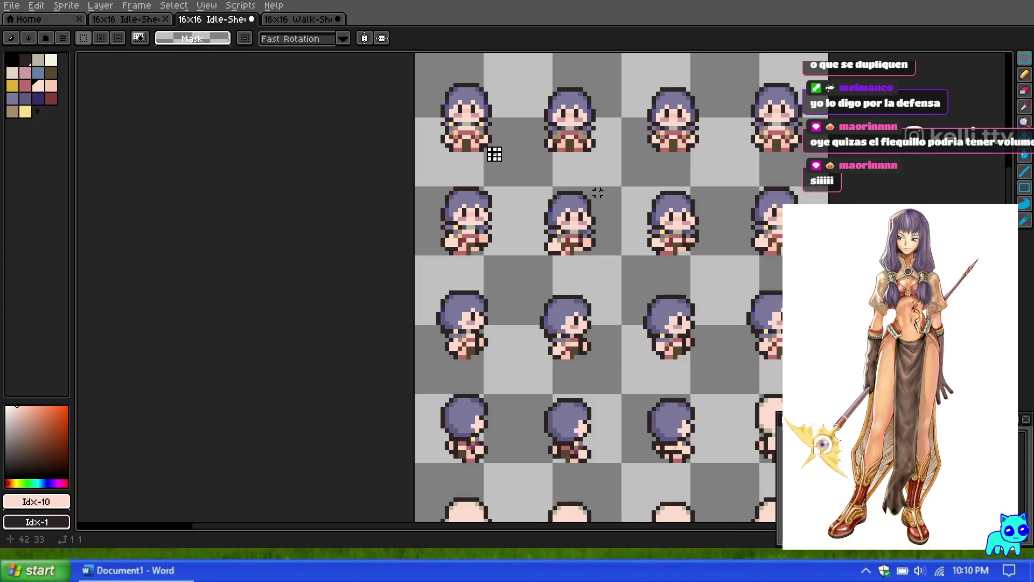
scroll(494, 155, "down", 3)
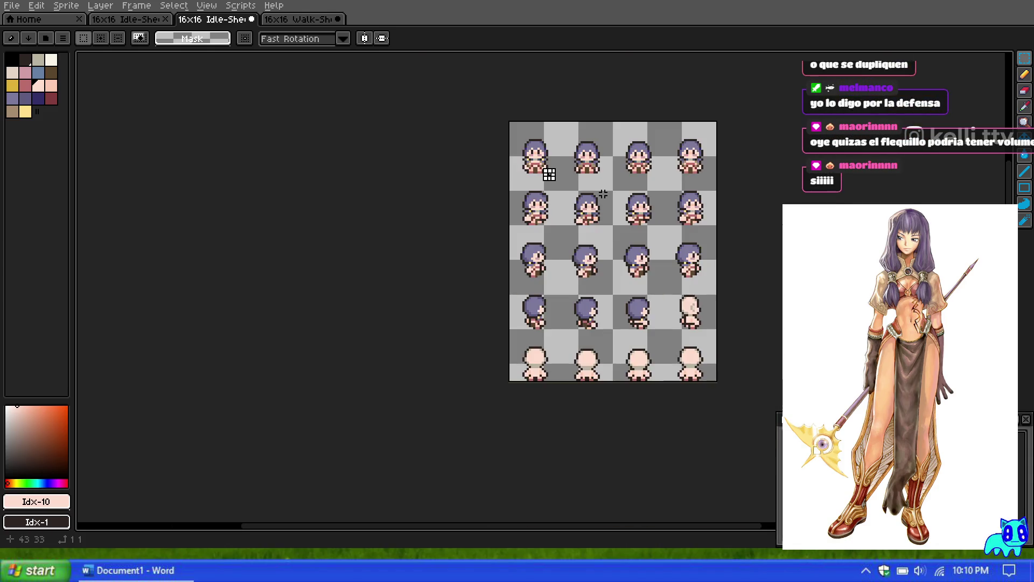
scroll(547, 171, "up", 6)
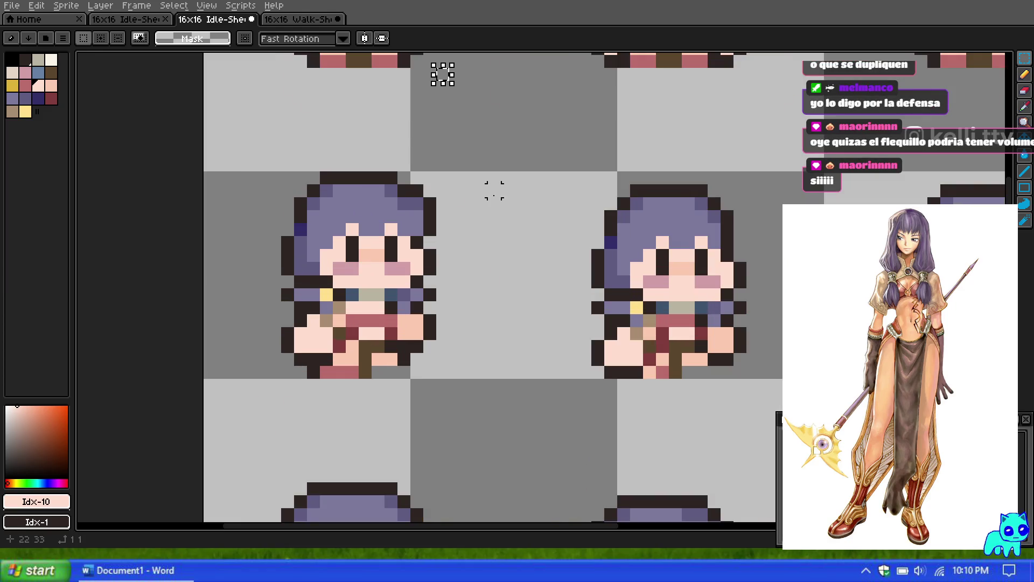
scroll(493, 172, "down", 1)
scroll(493, 173, "up", 1)
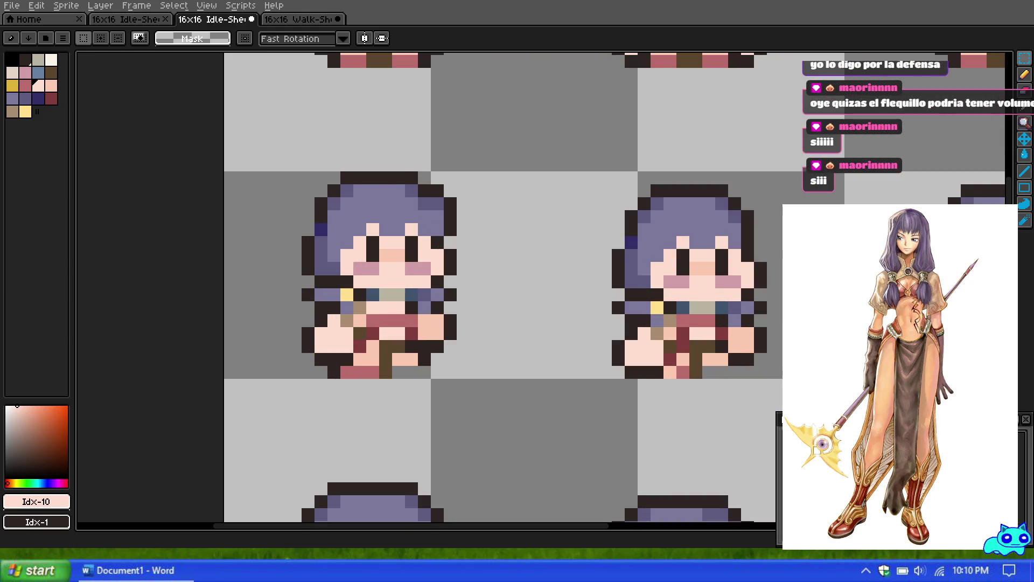
left_click(12, 100)
key("b")
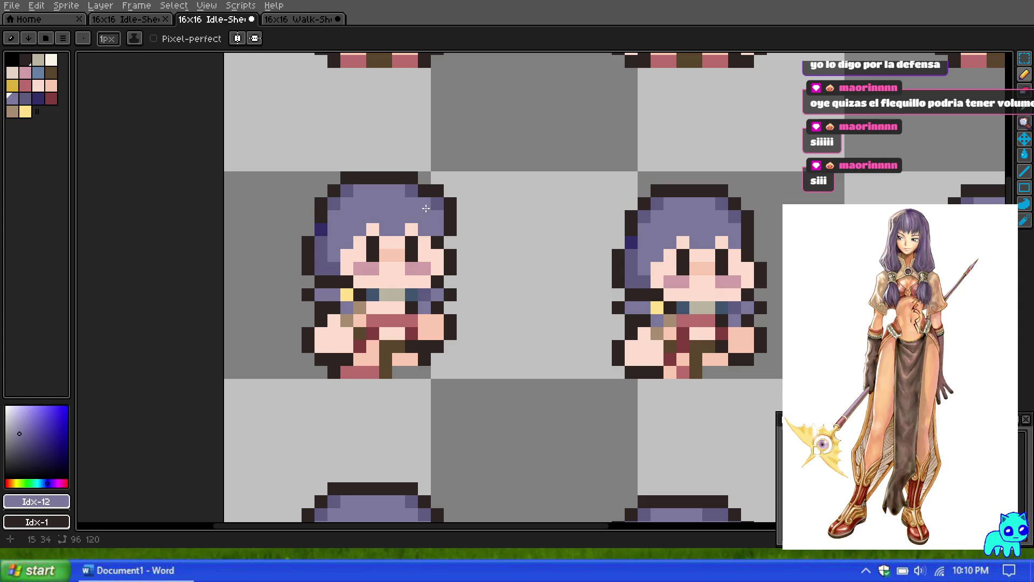
Shift the front sprite's top-right hair edge one more pixel to the right.
scroll(430, 187, "down", 2)
scroll(468, 185, "up", 3)
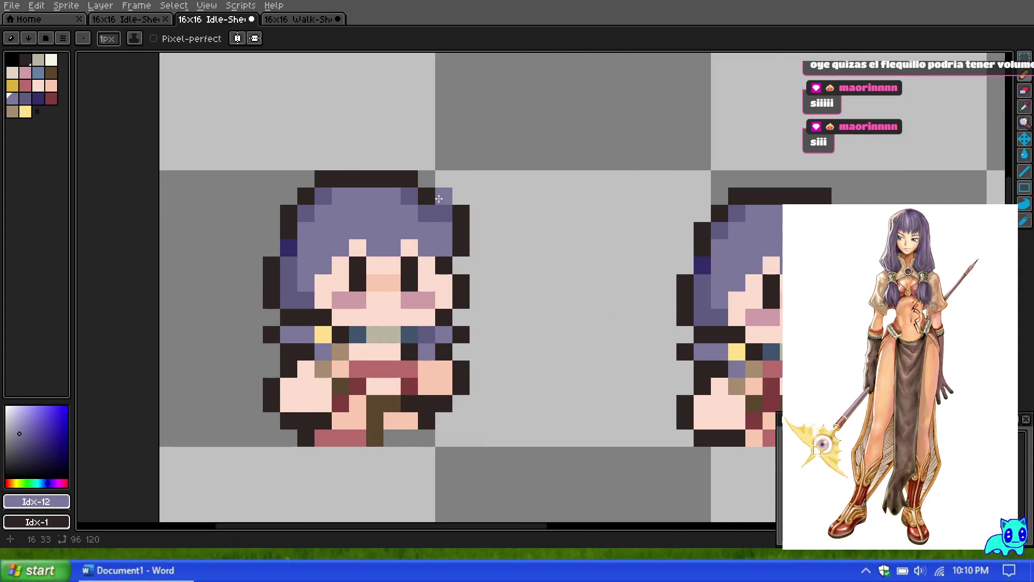
key("v")
key("b")
key("v")
key("ctrl+z")
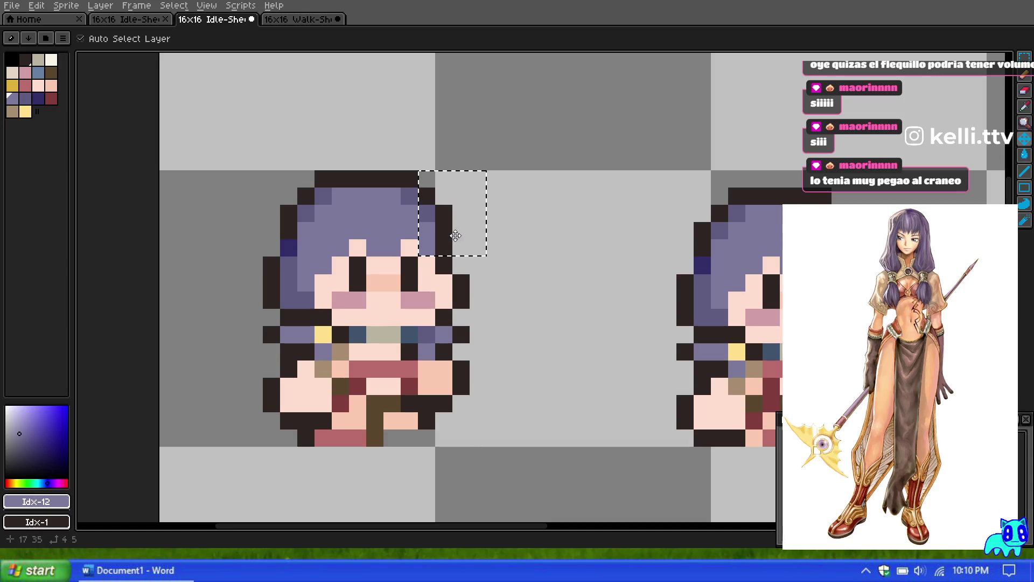
left_click_drag(442, 230, 460, 232)
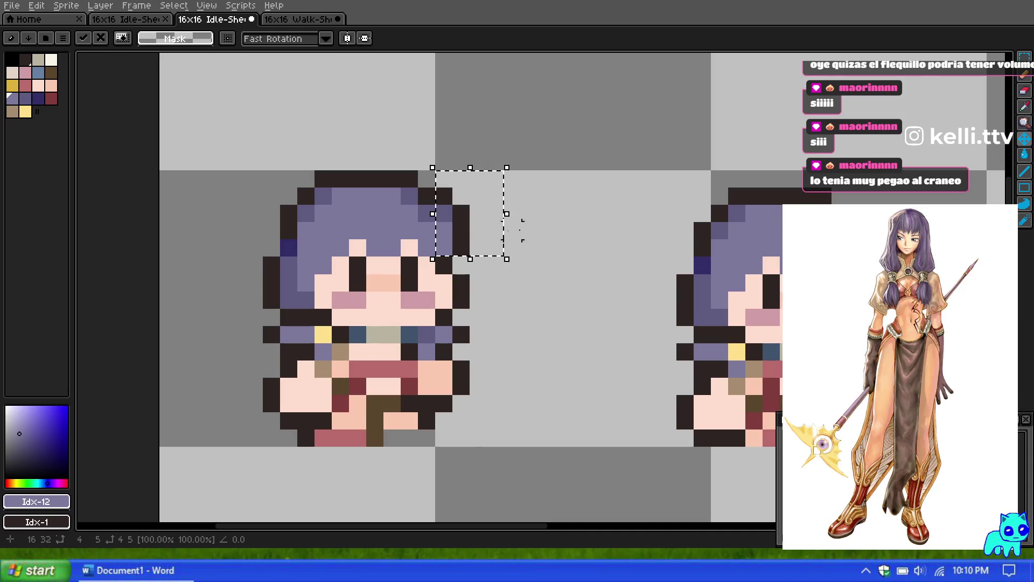
key("ctrl+d")
Close the hair's dark outline with pixels at the top row's end and inside the hair.
left_click(25, 60)
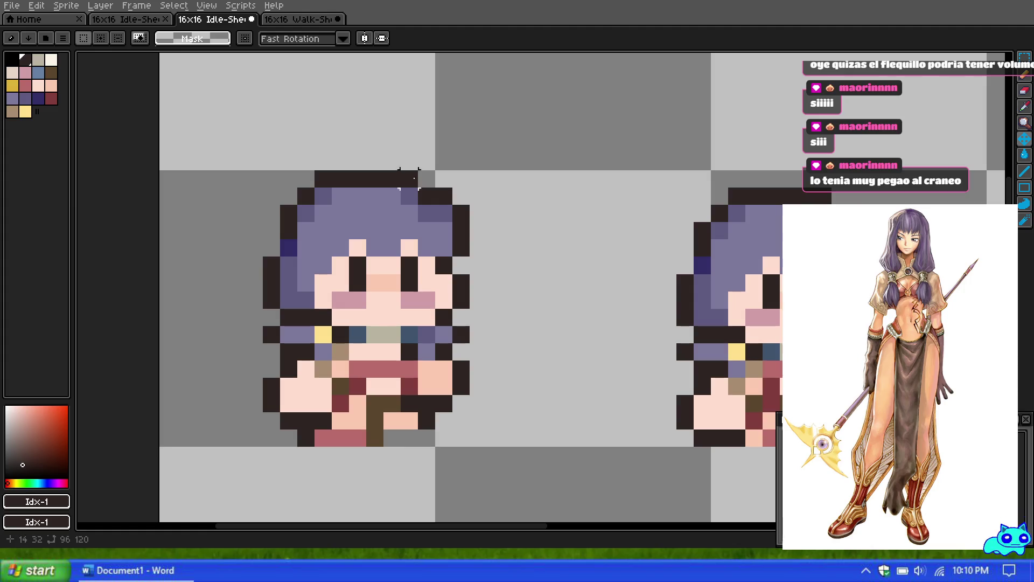
key("b")
left_click(428, 179)
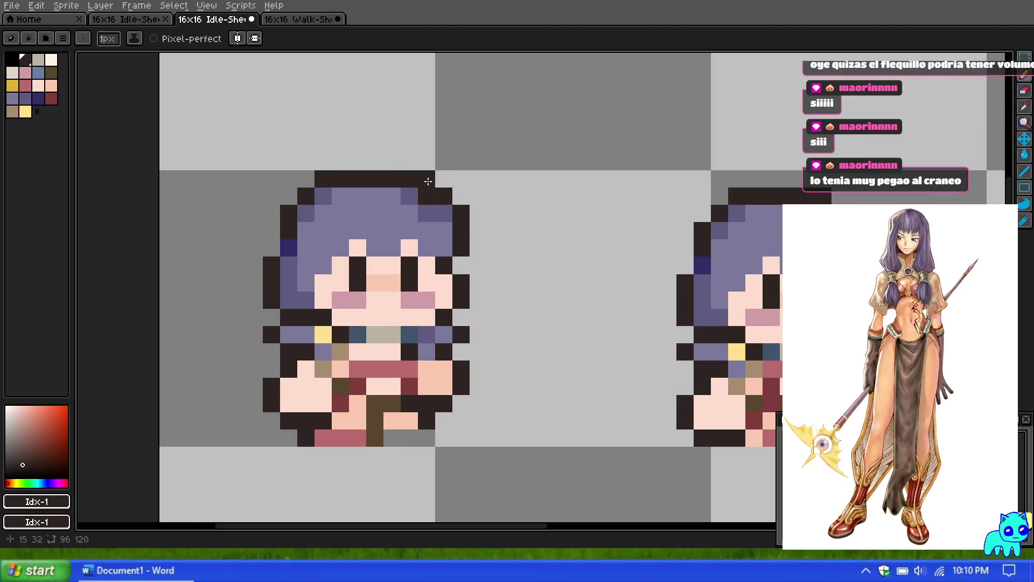
scroll(427, 181, "down", 2)
scroll(439, 174, "up", 2)
left_click(456, 188)
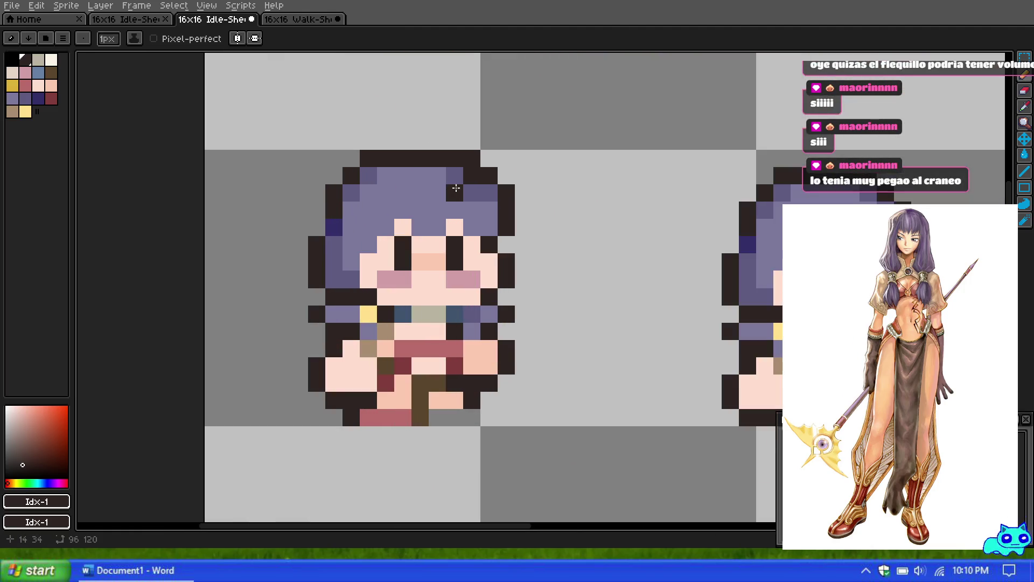
Repaint two edge hair pixels in the lighter palette purple, Idx-12.
left_click(30, 98)
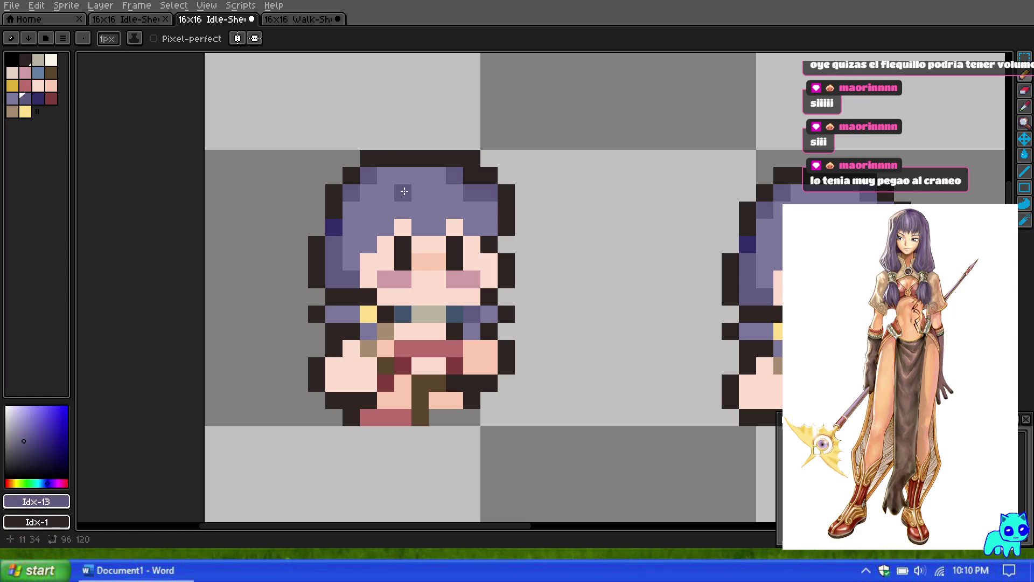
left_click(12, 98)
left_click(454, 176)
left_click(472, 193)
scroll(423, 147, "down", 5)
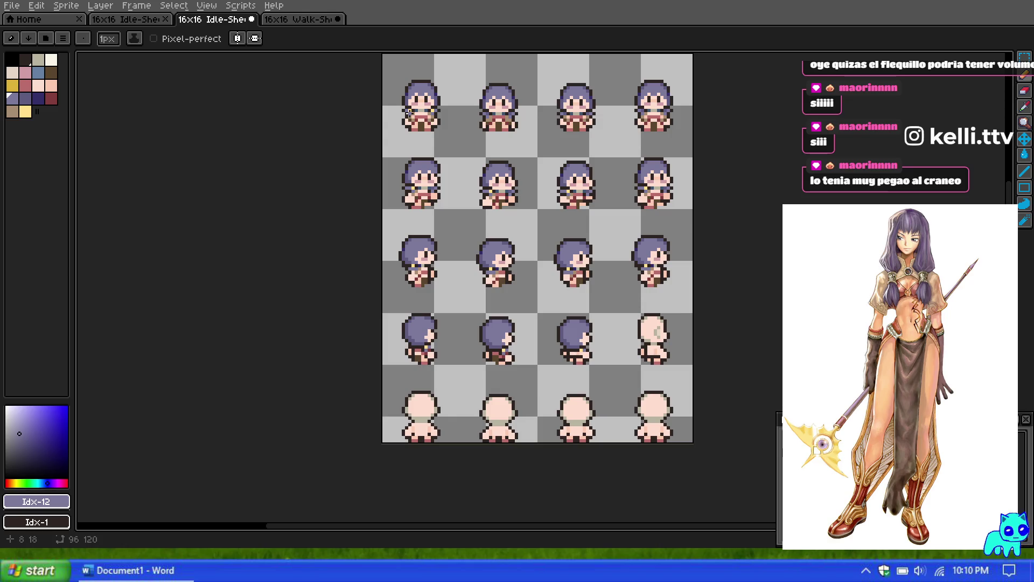
scroll(437, 152, "up", 2)
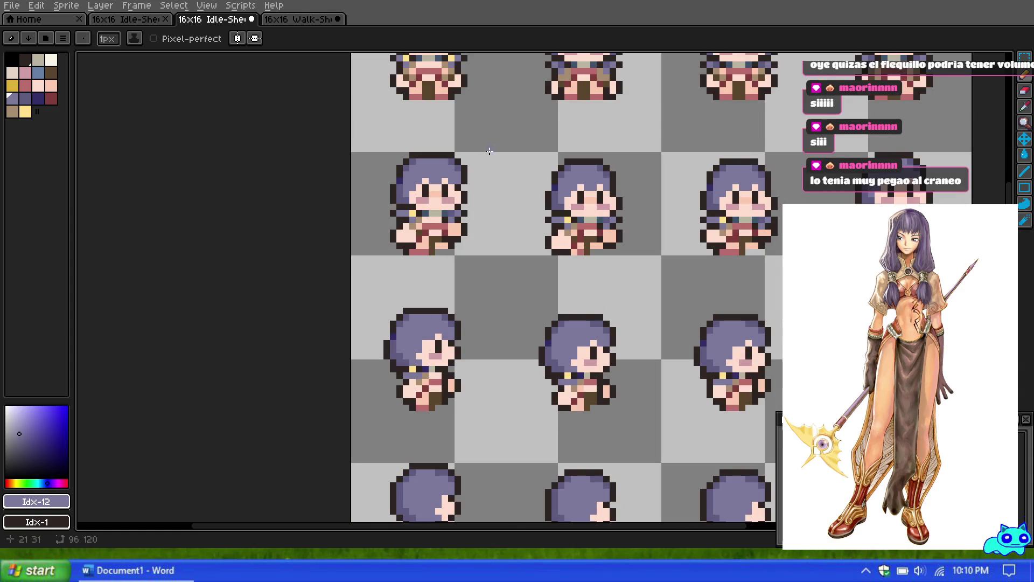
scroll(491, 151, "up", 2)
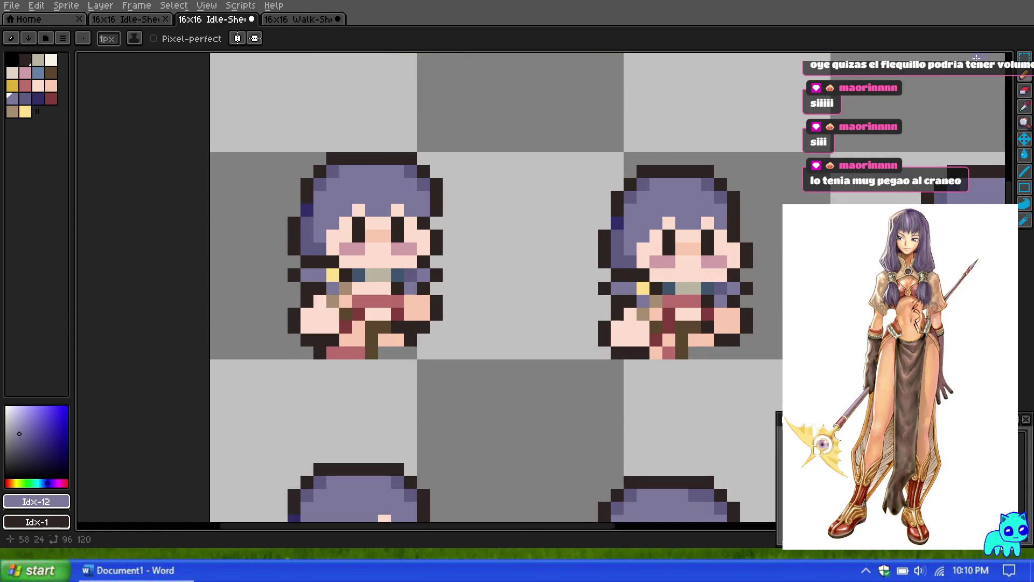
left_click(1023, 57)
mouse_move(469, 216)
left_mouse_down()
mouse_move(406, 128)
mouse_move(376, 124)
left_mouse_up()
left_click_drag(419, 185, 730, 196)
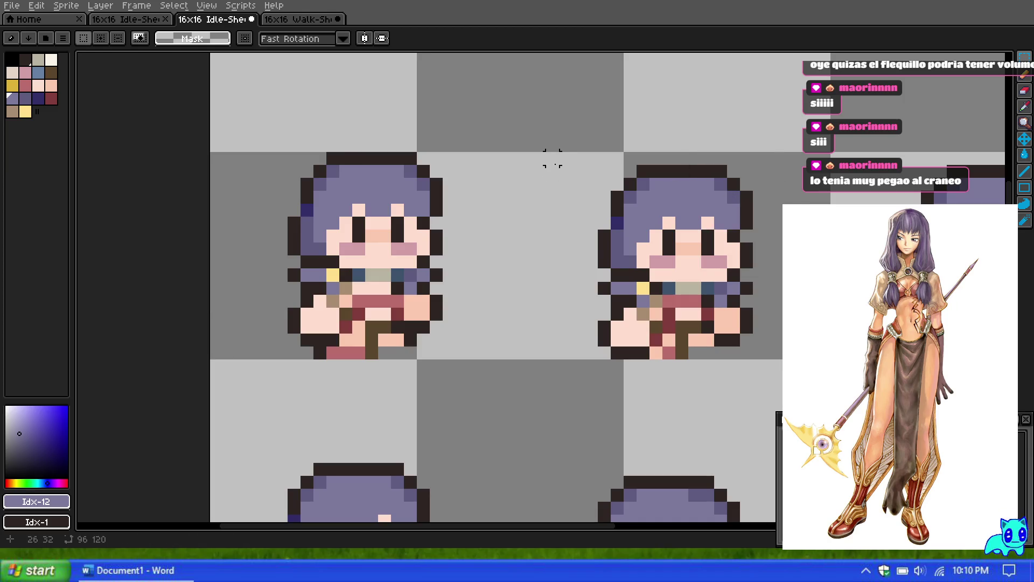
scroll(724, 179, "down", 2)
key("Escape")
left_click(692, 195)
scroll(626, 184, "down", 5)
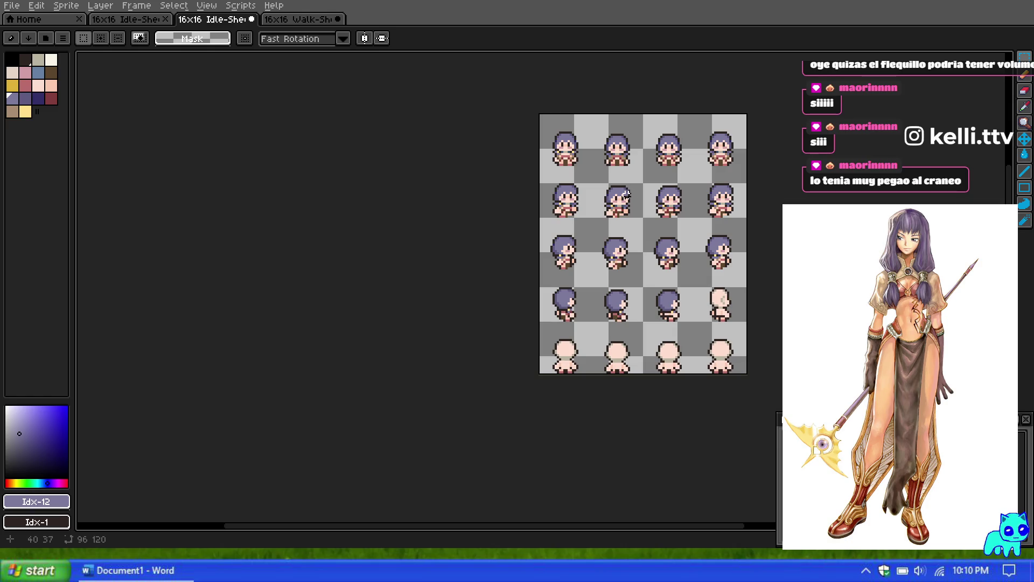
scroll(733, 215, "up", 2)
scroll(715, 212, "down", 1)
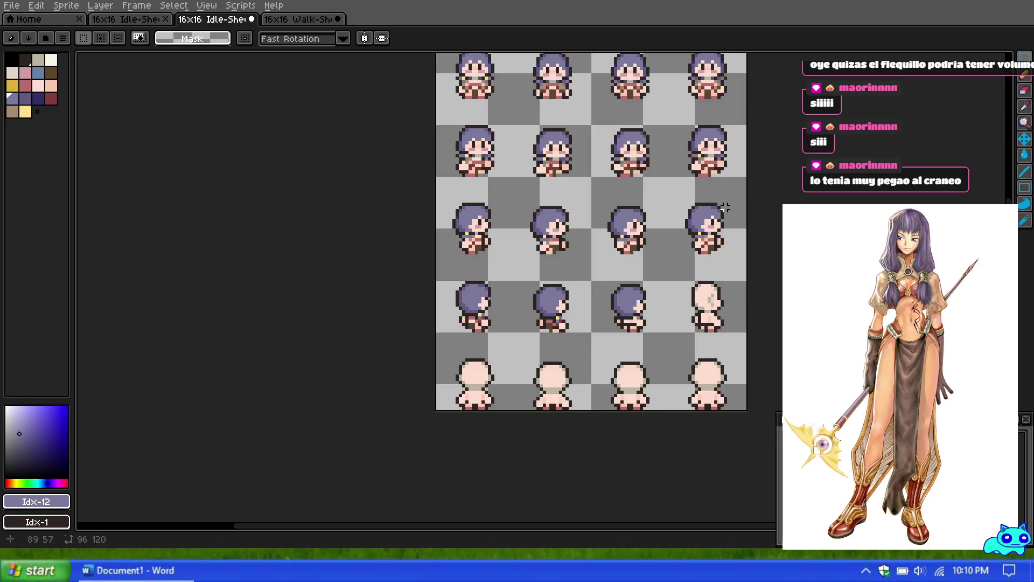
scroll(656, 48, "down", 1)
scroll(570, 143, "up", 1)
scroll(571, 142, "up", 2)
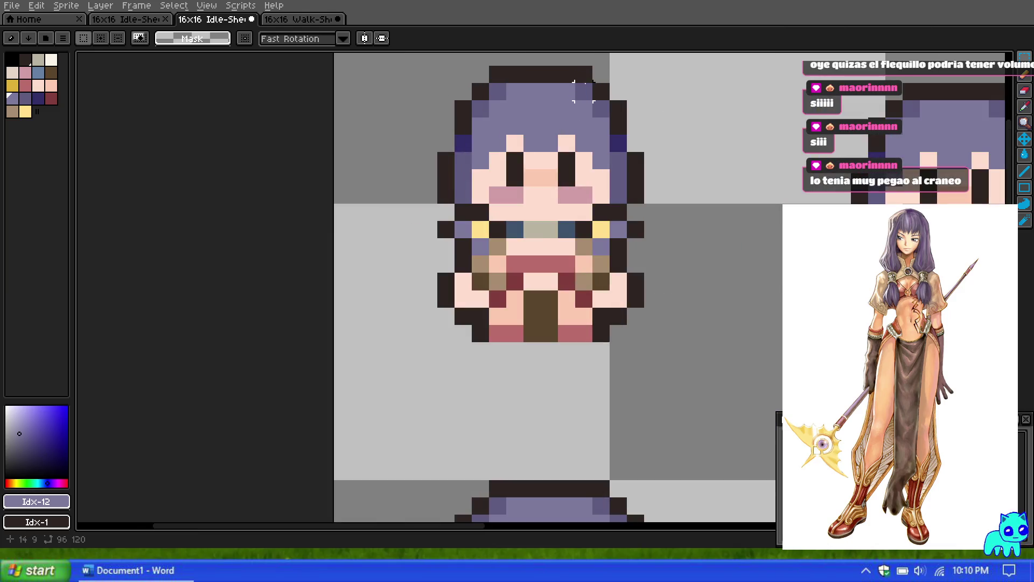
scroll(571, 143, "down", 2)
scroll(570, 143, "up", 1)
scroll(571, 143, "up", 1)
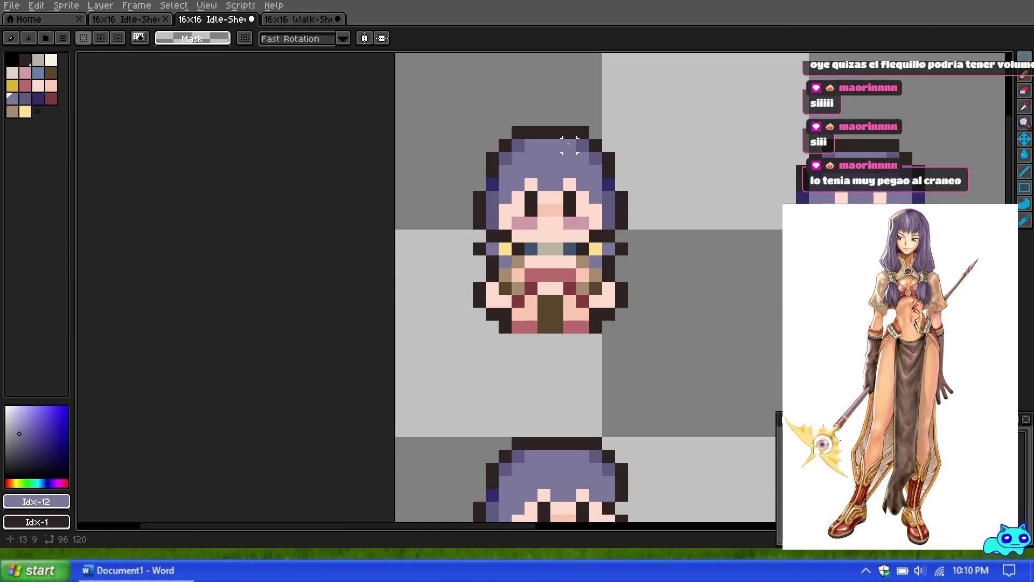
key("ctrl+v")
Drag the pasted hair piece onto the side of the first front sprite's head and commit it.
mouse_move(615, 445)
left_mouse_down()
mouse_move(602, 159)
mouse_move(616, 142)
mouse_move(602, 137)
mouse_move(616, 137)
left_mouse_up()
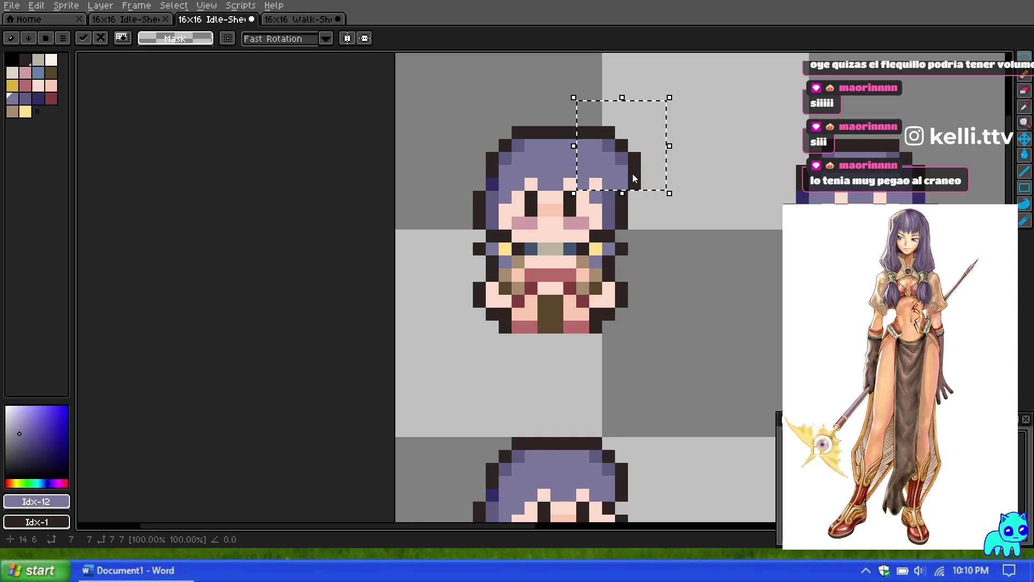
left_click(685, 169)
scroll(619, 330, "down", 1)
scroll(624, 421, "up", 1)
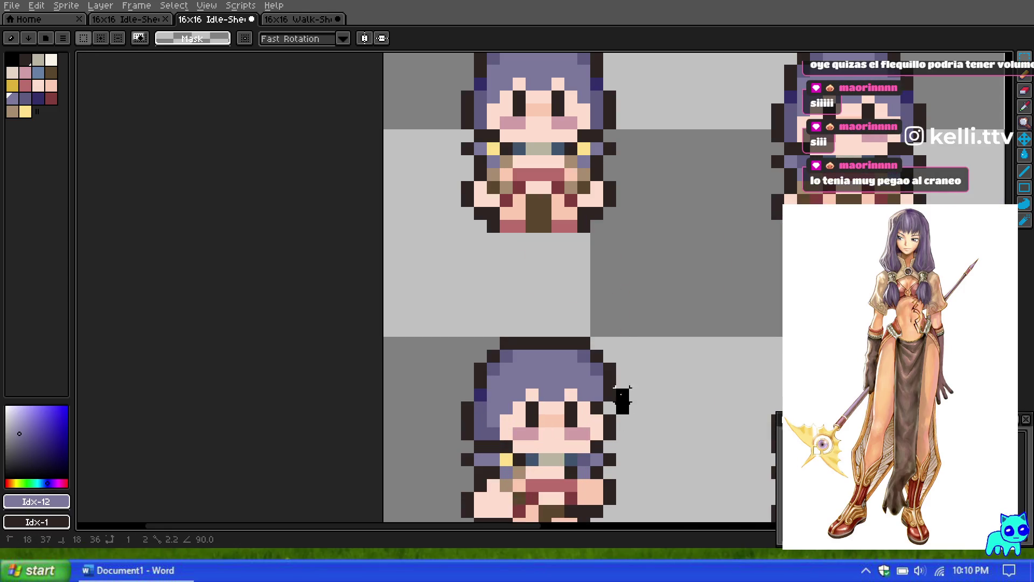
Move the lower sprite's hair-edge pixels up onto the upper sprite's head.
mouse_move(590, 323)
left_mouse_down()
mouse_move(639, 380)
mouse_move(644, 403)
left_mouse_up()
left_click_drag(621, 368, 621, 58)
scroll(660, 255, "down", 1)
scroll(660, 255, "up", 1)
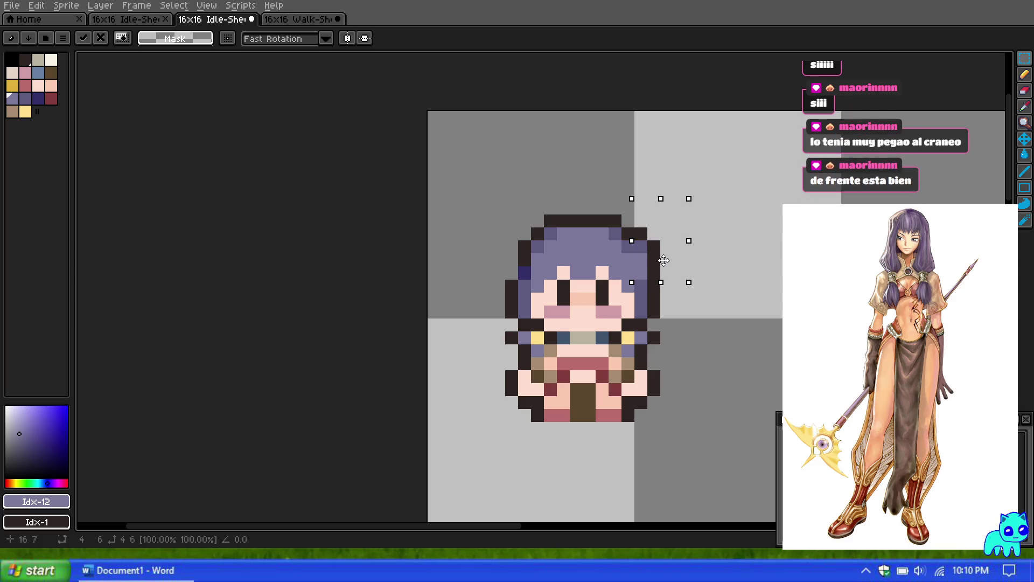
left_click(729, 244)
scroll(565, 221, "down", 3)
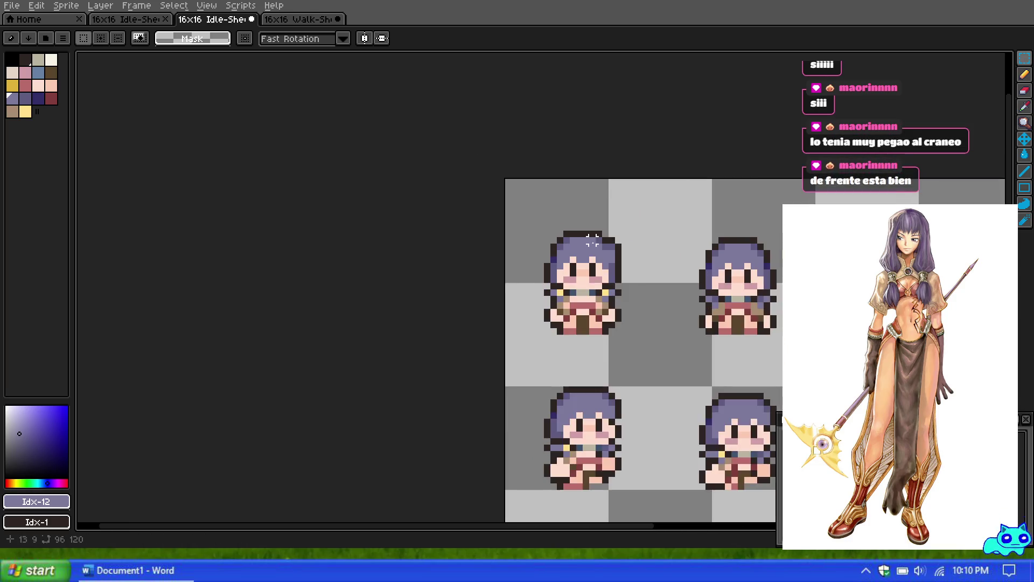
scroll(645, 237, "down", 1)
scroll(619, 237, "up", 3)
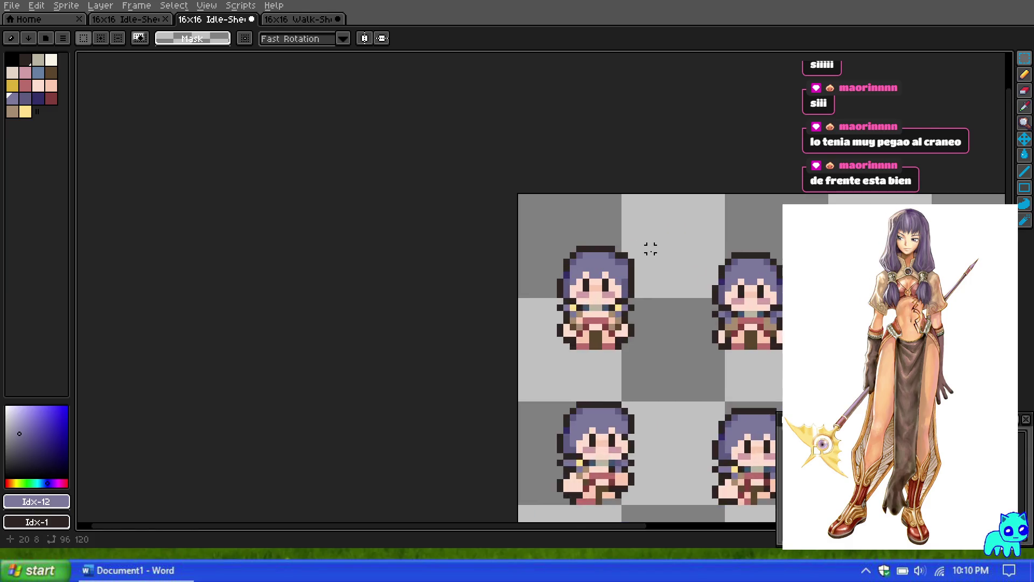
Undo a stray paste, then move another frame's side hair into place.
key("ctrl+v")
key("ctrl+z")
scroll(635, 215, "down", 1)
scroll(641, 361, "up", 1)
mouse_move(613, 376)
left_mouse_down()
mouse_move(651, 422)
mouse_move(639, 194)
left_mouse_up()
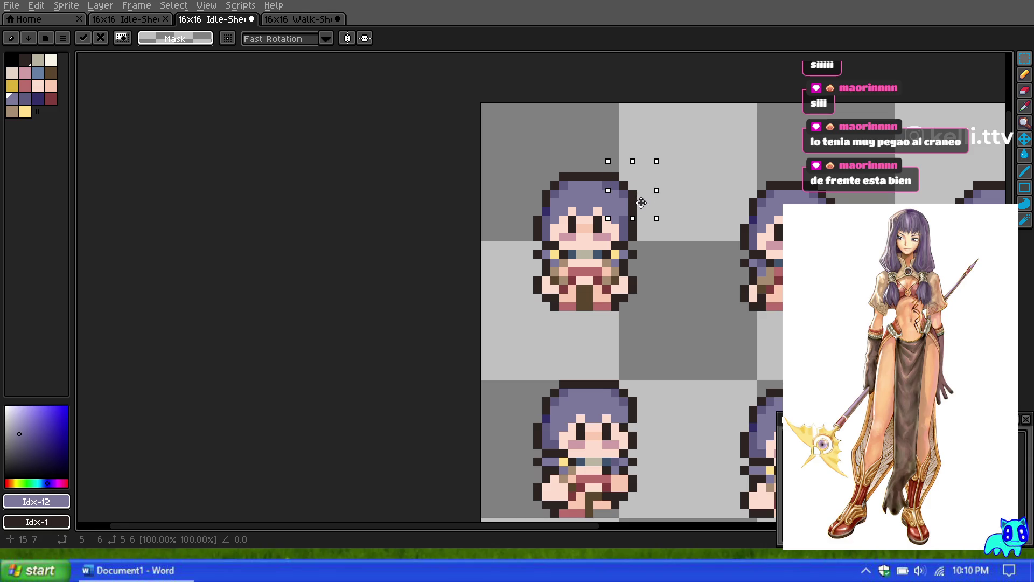
left_click(701, 237)
scroll(701, 237, "down", 3)
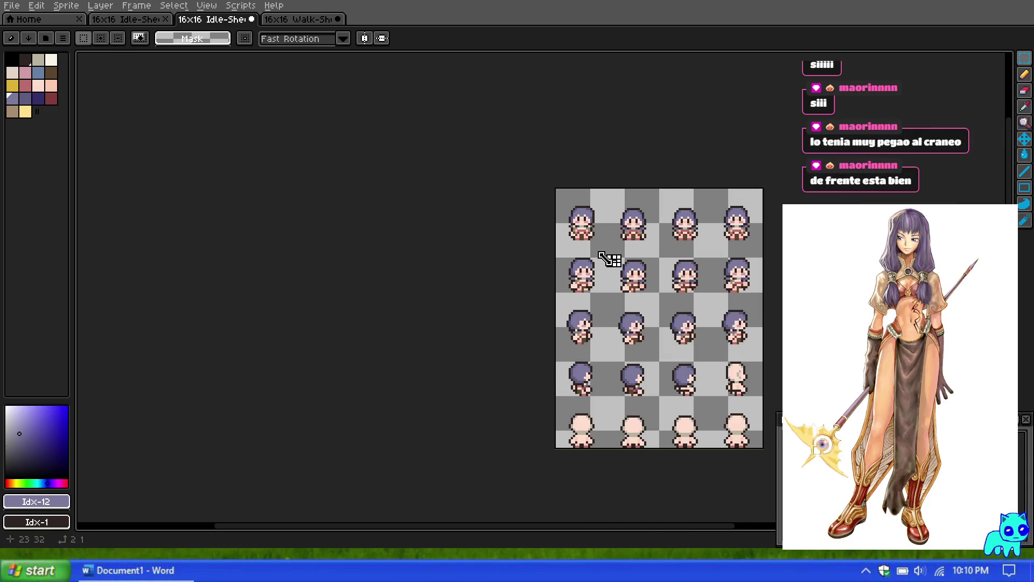
scroll(563, 223, "up", 2)
scroll(600, 189, "down", 1)
scroll(582, 300, "up", 2)
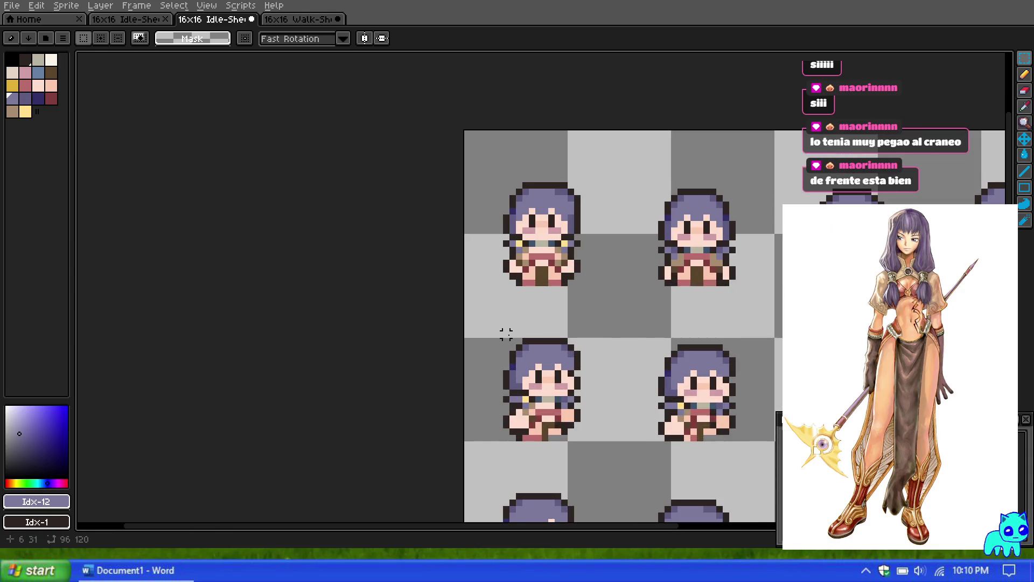
Move part of the lower-left sprite's hair and drop the selection with Enter.
mouse_move(507, 335)
left_mouse_down()
mouse_move(538, 373)
mouse_move(512, 264)
mouse_move(514, 202)
left_mouse_up()
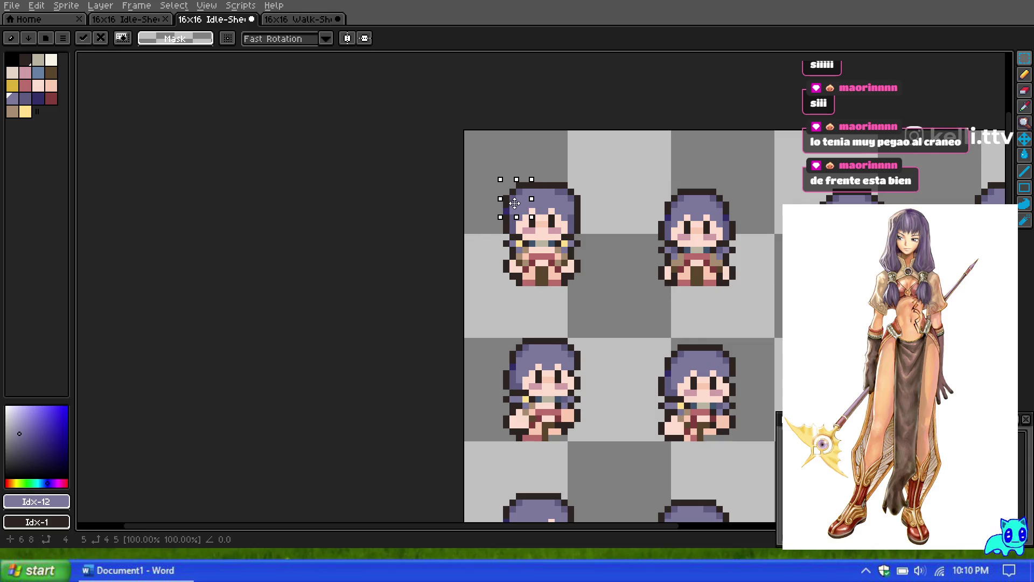
key("Return")
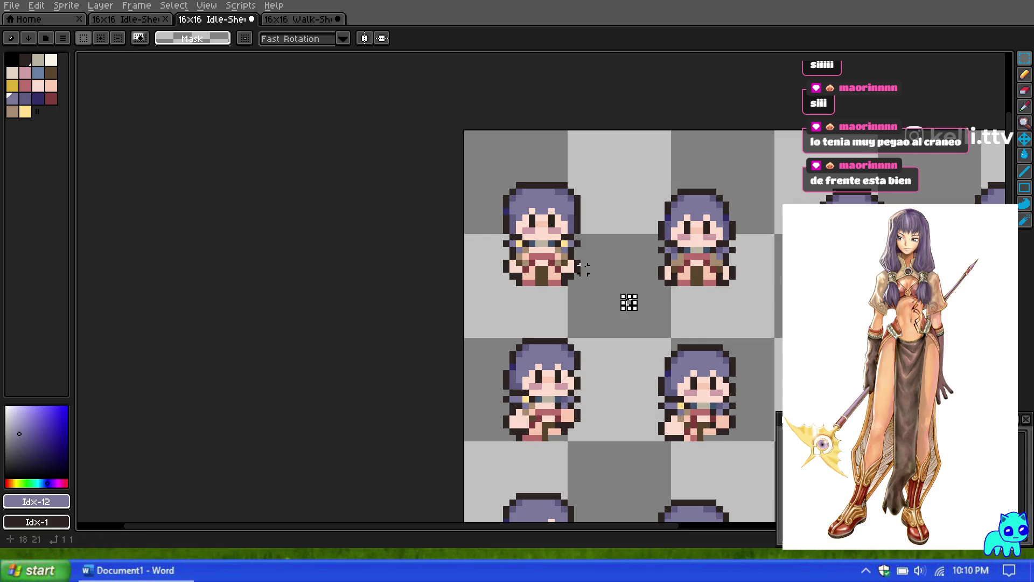
scroll(628, 300, "down", 2)
scroll(577, 295, "up", 2)
Undo the last two selection steps, zoom to the back-facing rows, and pick brown index 7.
key("ctrl+z")
key("ctrl+z")
key("ctrl+z")
key("ctrl+z")
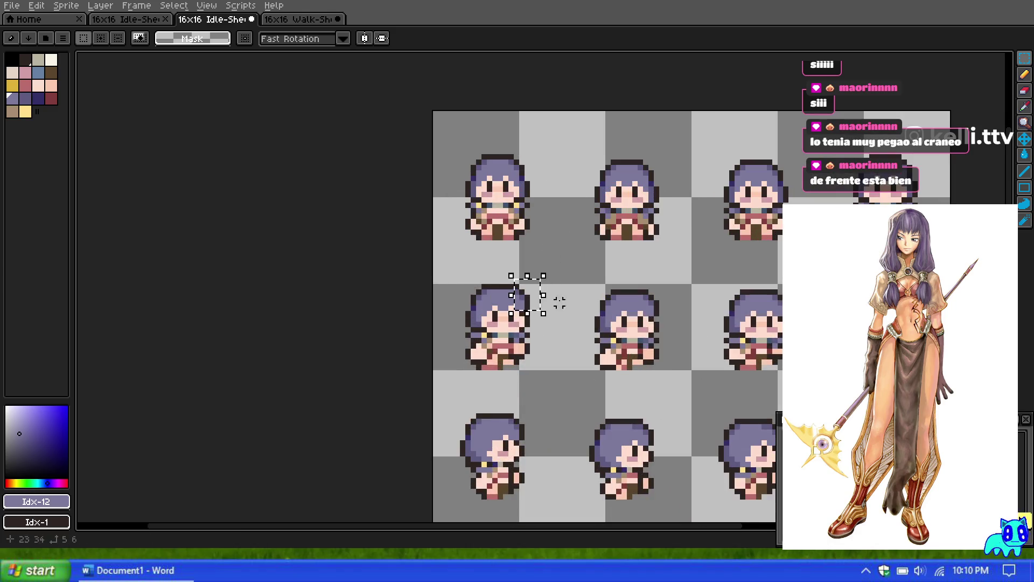
key("ctrl+z")
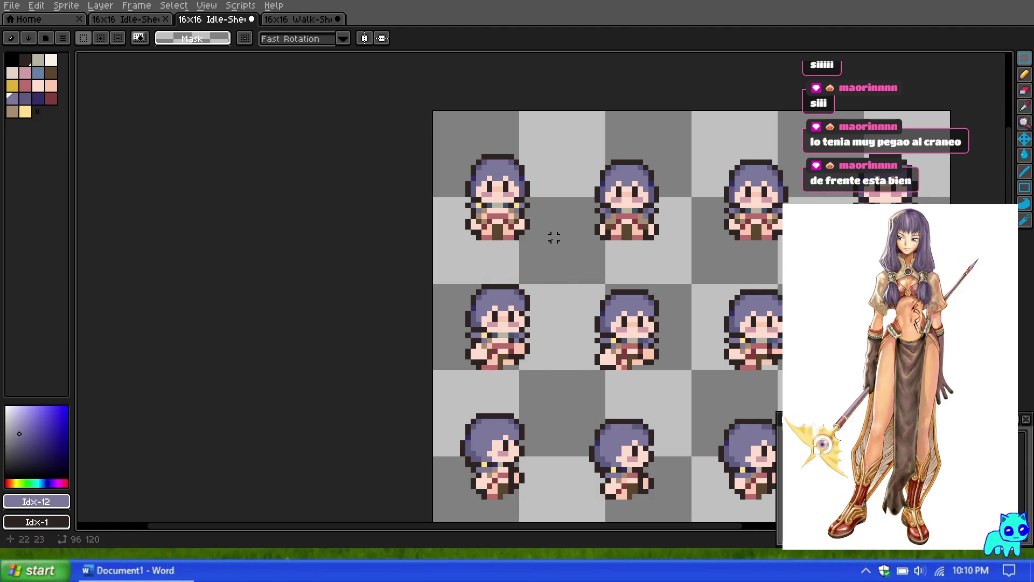
scroll(562, 317, "down", 2)
scroll(562, 317, "up", 3)
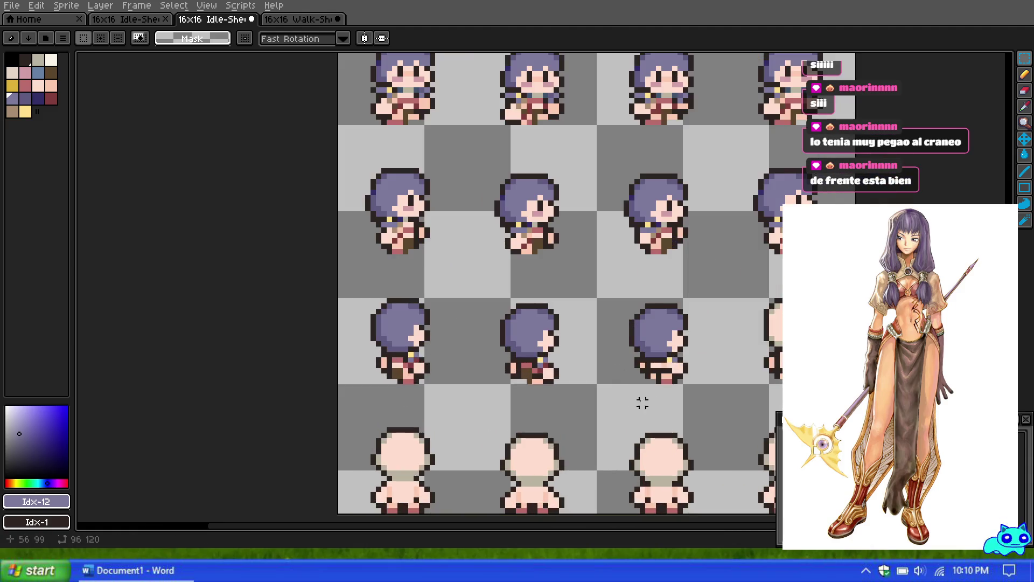
scroll(610, 375, "up", 1)
scroll(590, 408, "up", 1)
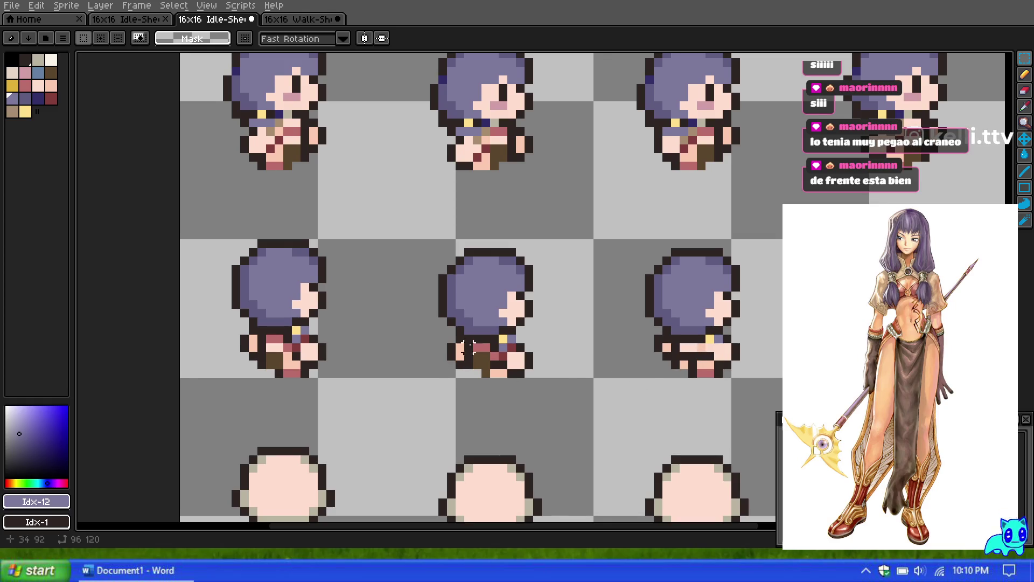
left_click(472, 355, "alt")
Paint a brown foot pixel onto the back-facing sprite, then switch to palette index 9.
scroll(446, 380, "up", 1)
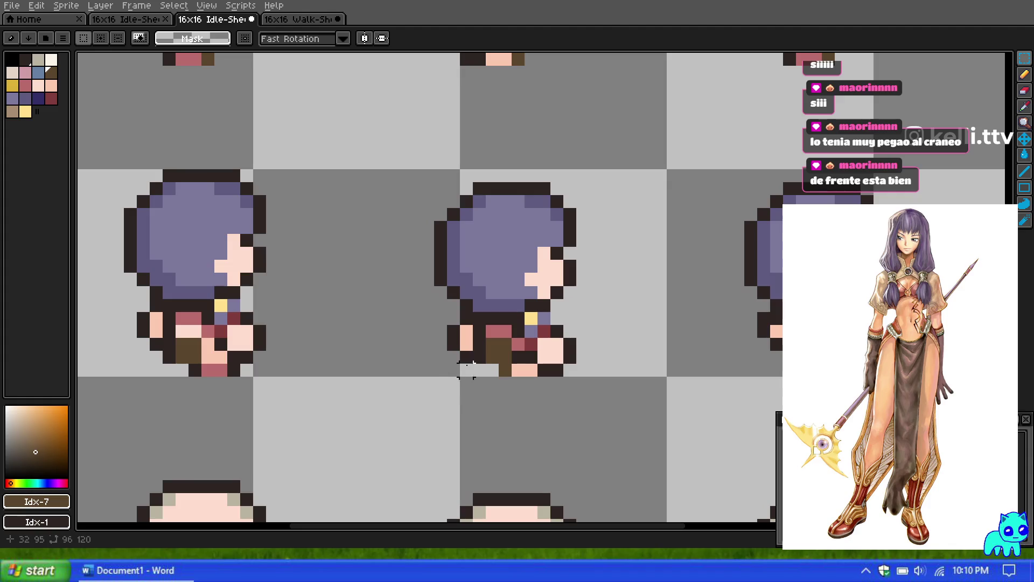
left_click(466, 340, "alt")
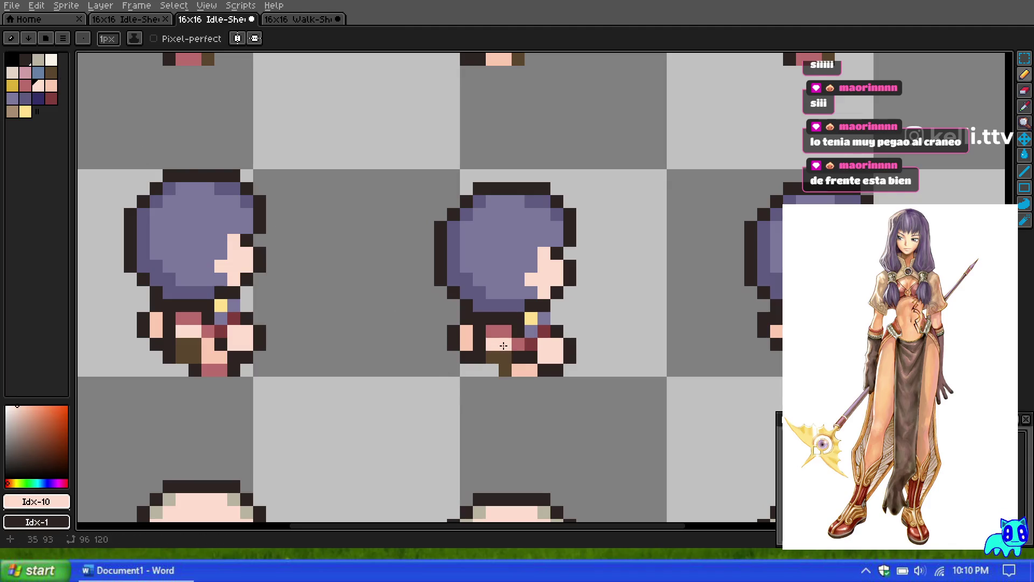
scroll(401, 255, "down", 1)
scroll(401, 255, "up", 1)
left_click(431, 340, "alt")
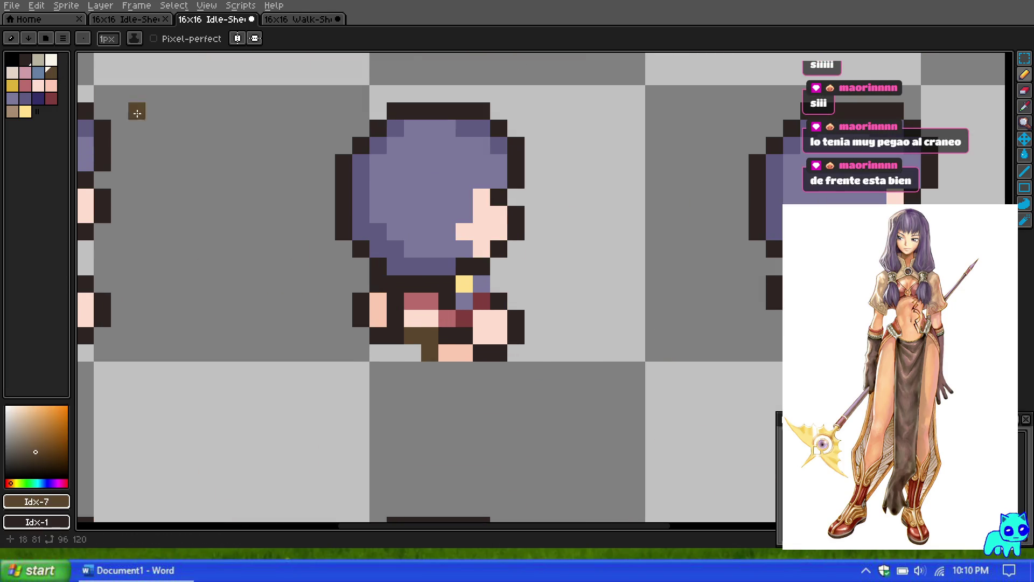
scroll(661, 292, "down", 1)
left_click(683, 297)
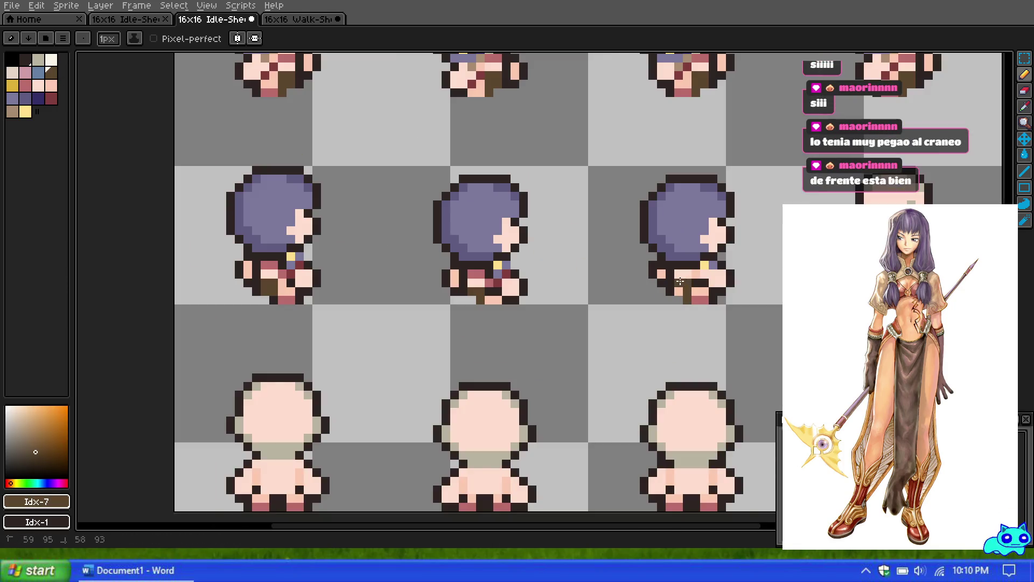
scroll(700, 269, "up", 1)
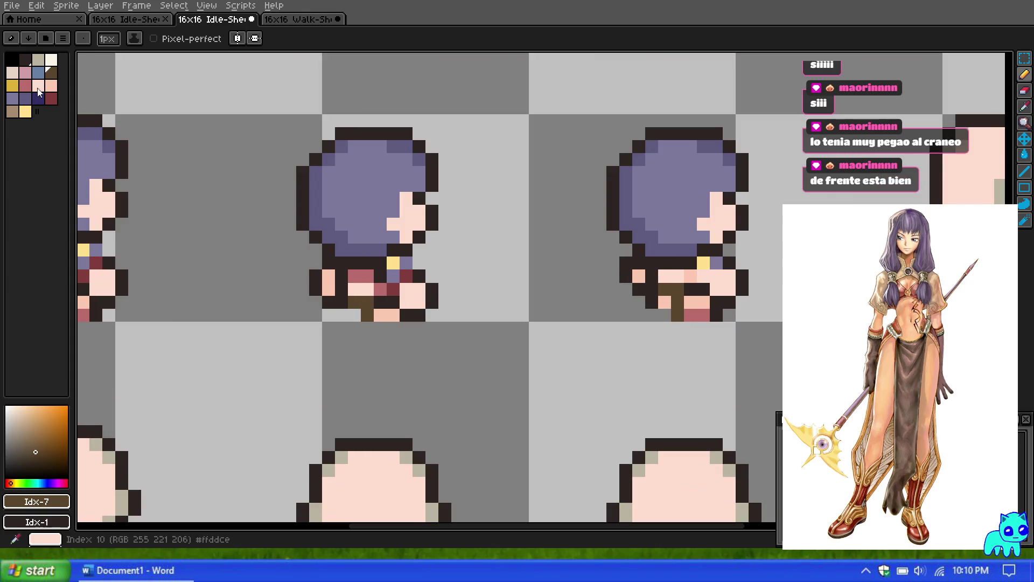
left_click(25, 85)
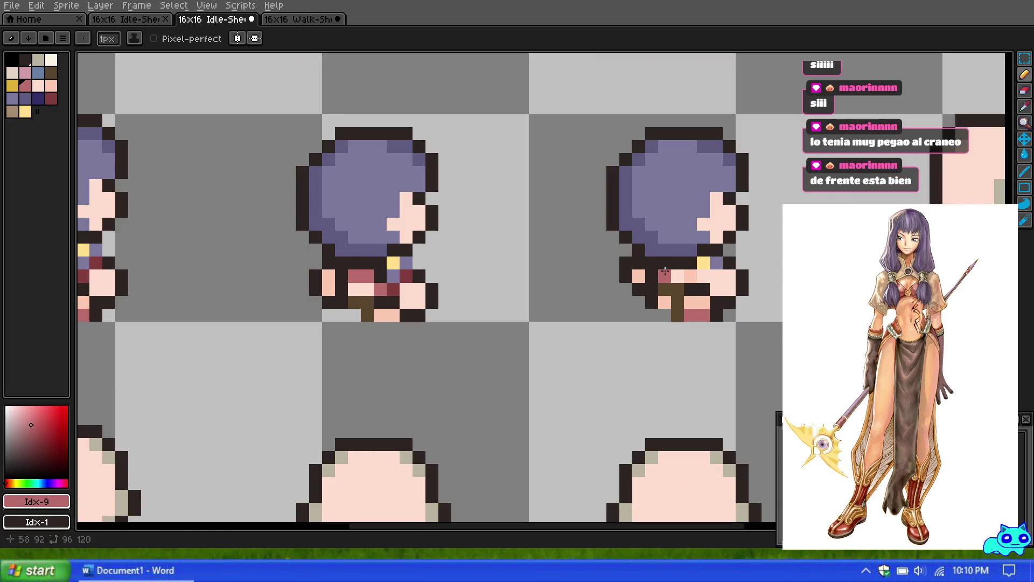
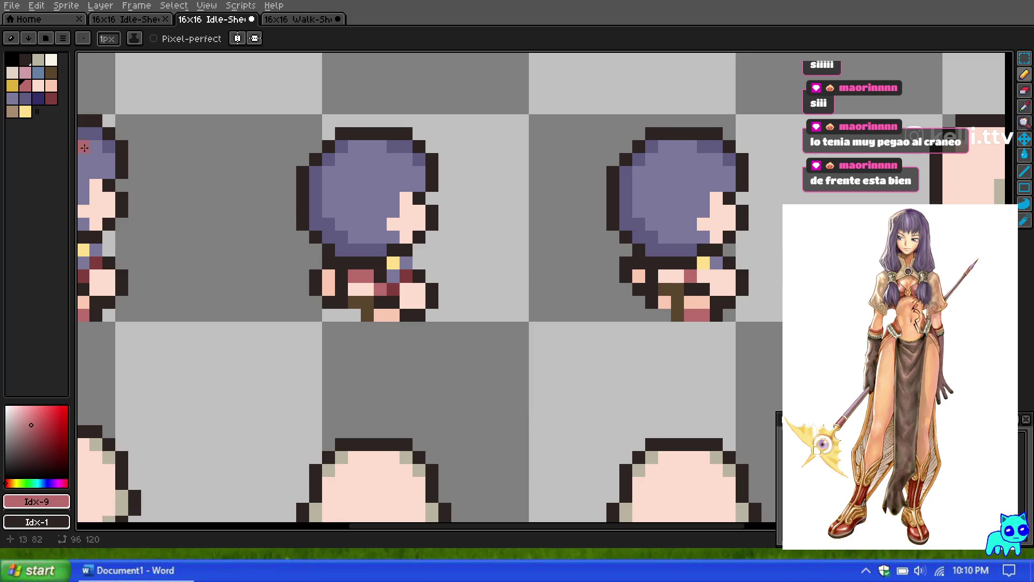
Paint two dark red (Idx-15) pixels on the right side-view sprite's belt.
left_click(50, 96)
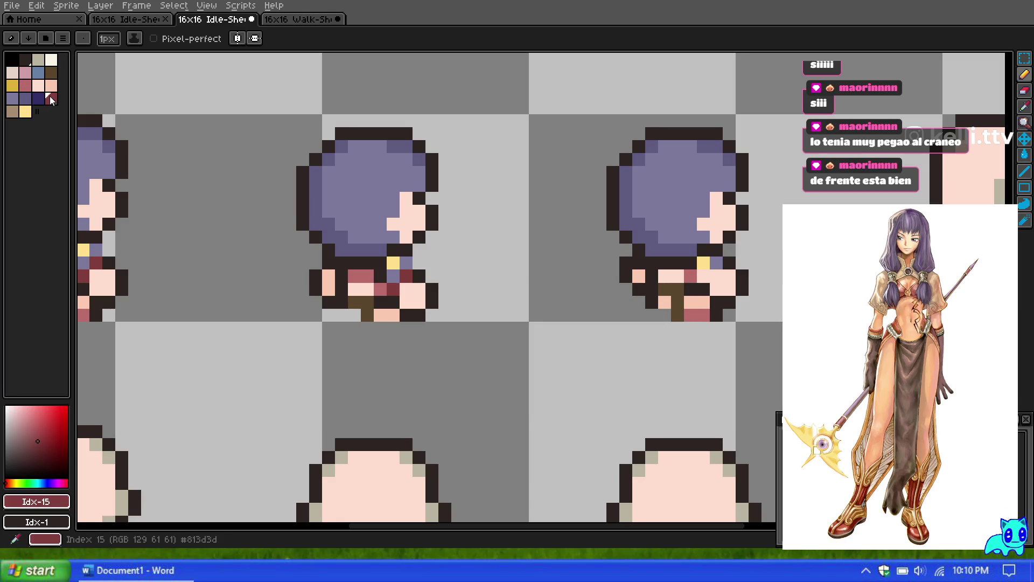
left_click(13, 97)
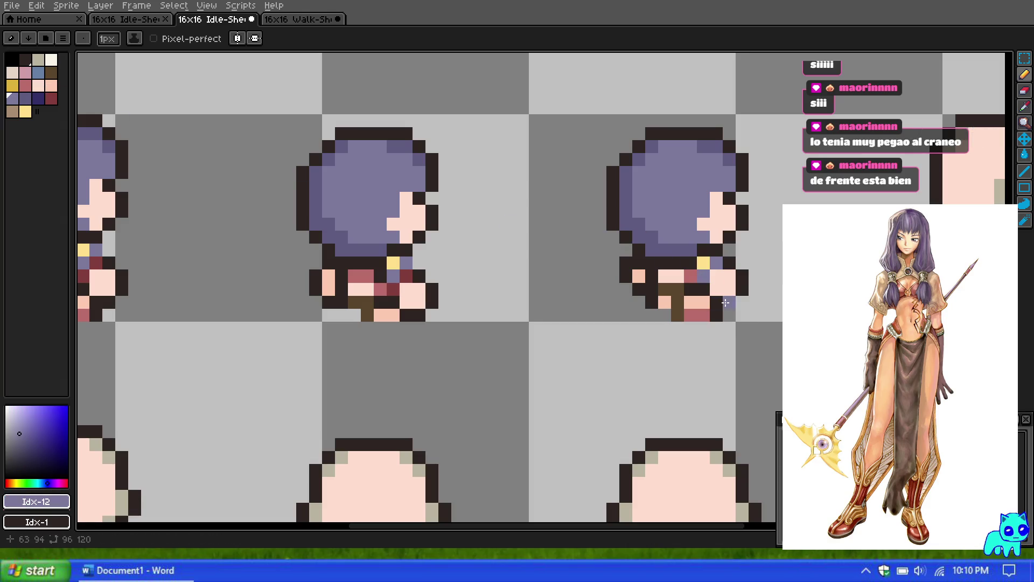
left_click(690, 275, "alt")
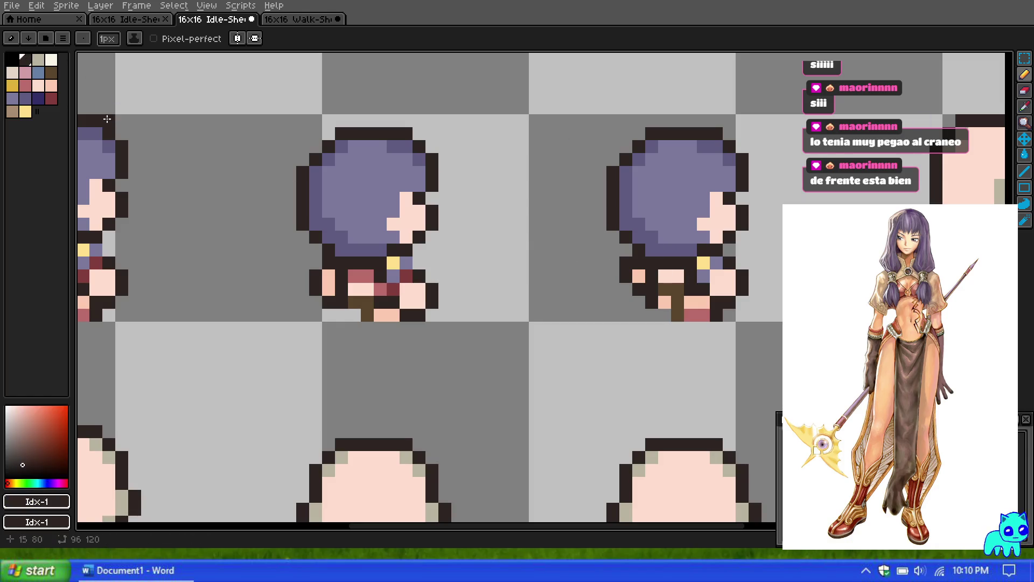
left_click(51, 98)
left_click(716, 274)
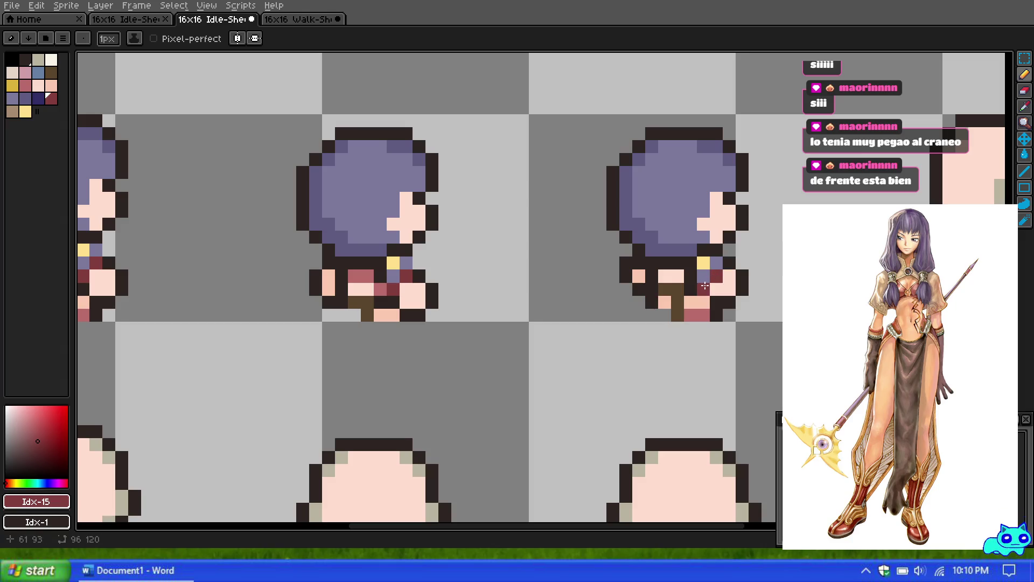
left_click(674, 271)
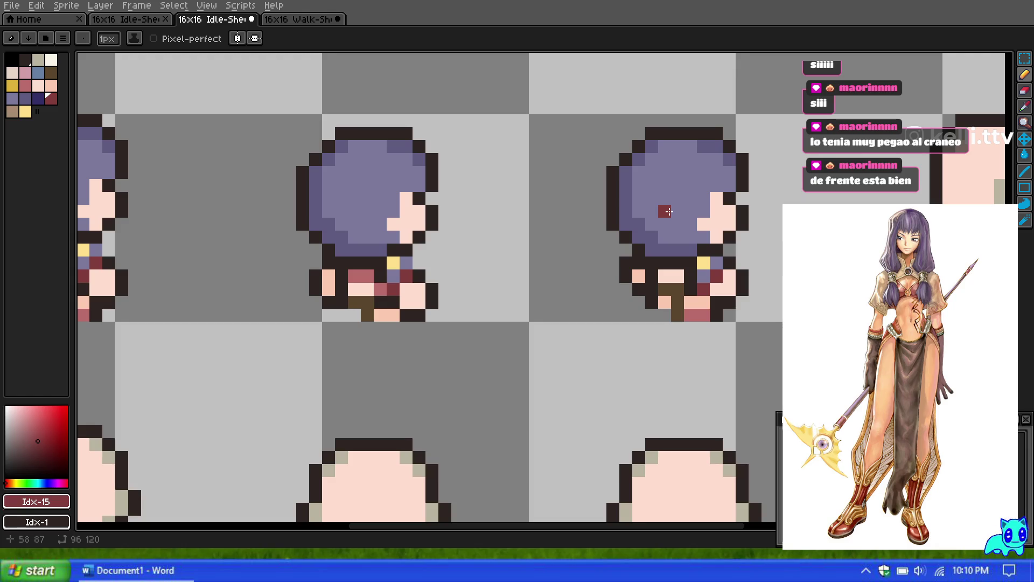
Add a rose pink (Idx-9) pixel to the belt, then select the brown palette colour.
left_click(25, 85)
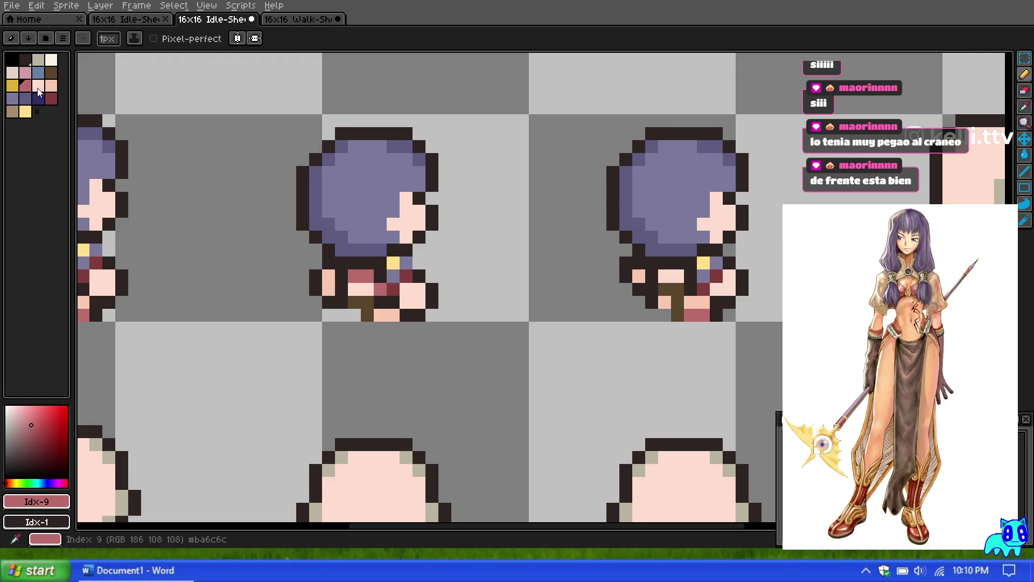
left_click(690, 274)
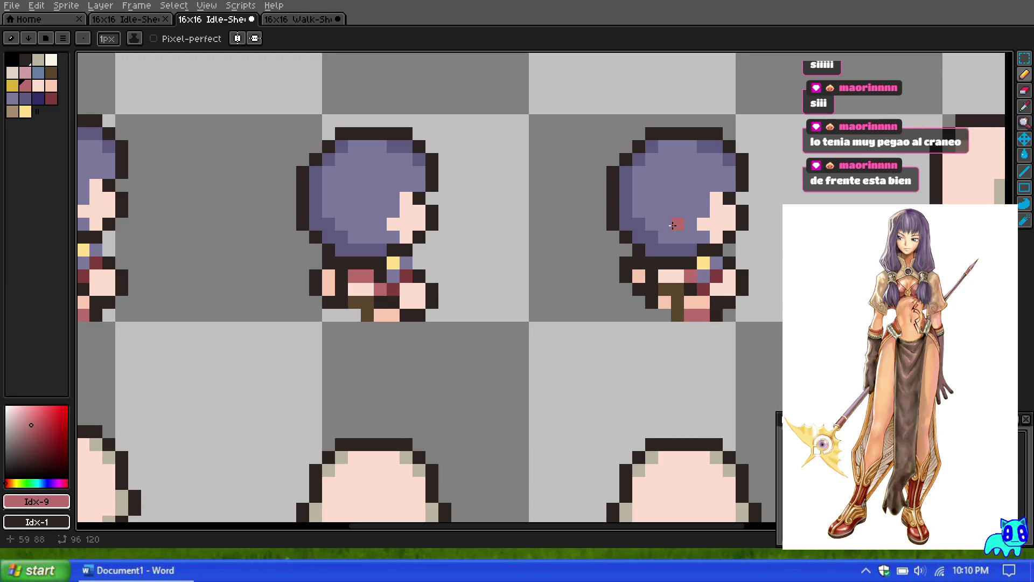
scroll(701, 237, "down", 2)
left_click(51, 72)
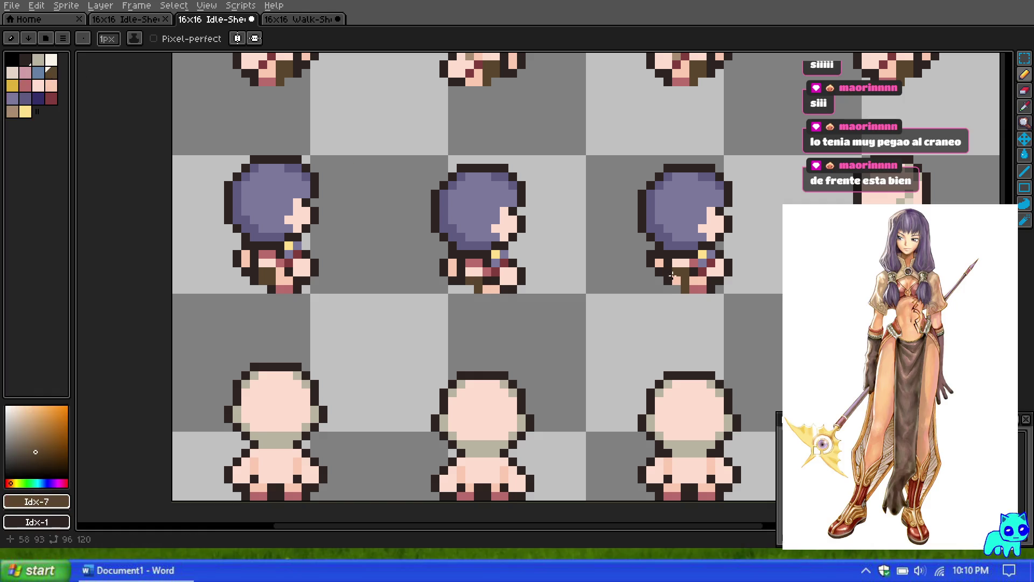
scroll(566, 200, "down", 1)
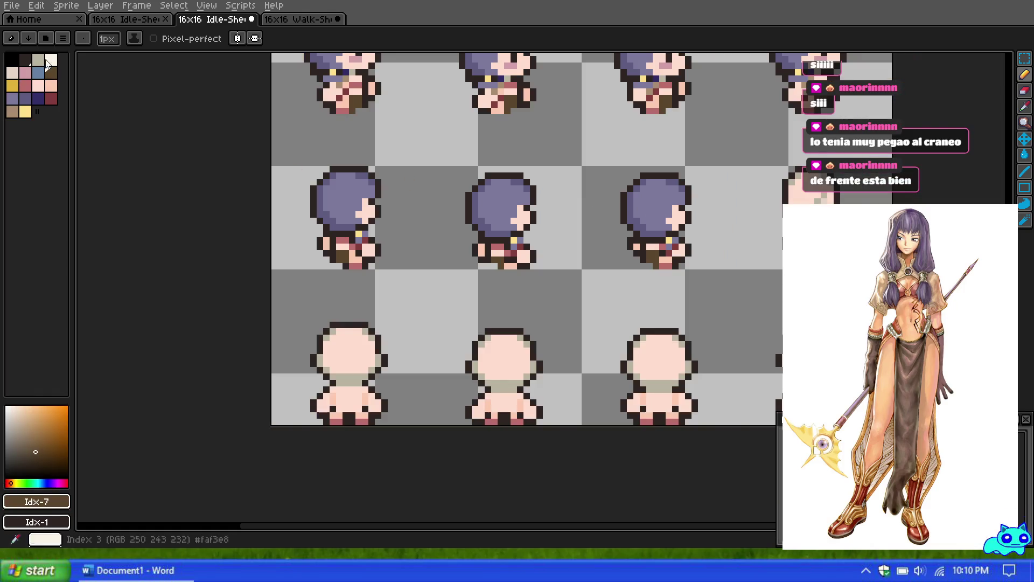
Make a rectangular selection around the left sprite, drop it, and zoom around its head.
left_click(1024, 58)
mouse_move(291, 146)
left_mouse_down()
mouse_move(422, 284)
mouse_move(901, 265)
left_mouse_up()
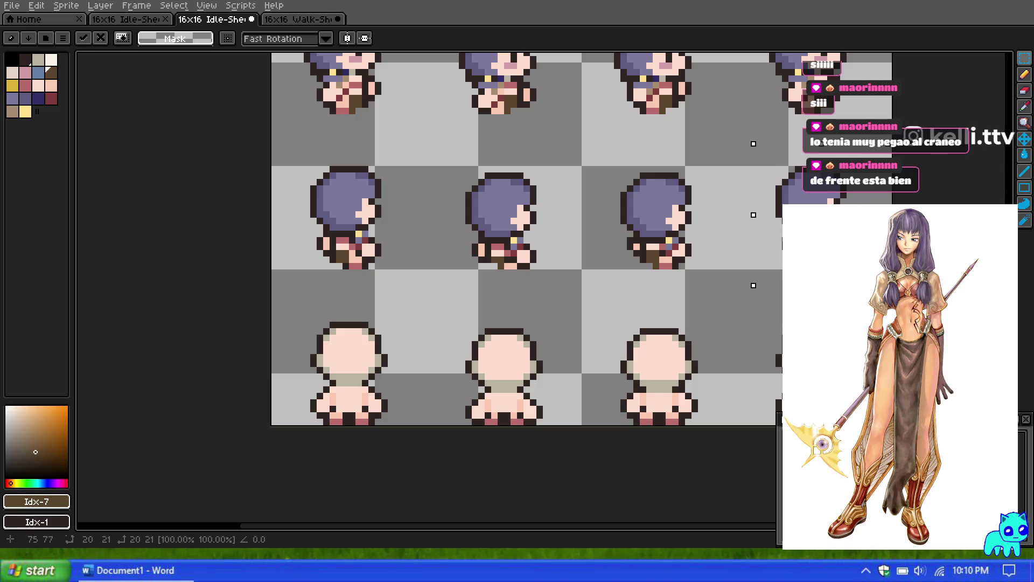
left_click(688, 285)
scroll(688, 286, "down", 2)
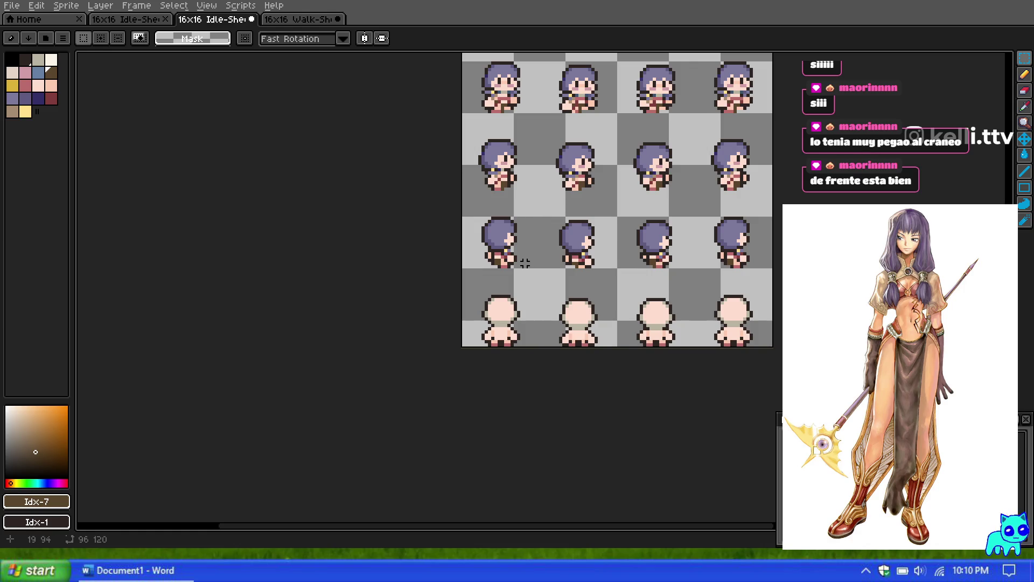
scroll(516, 283, "down", 2)
scroll(503, 282, "up", 2)
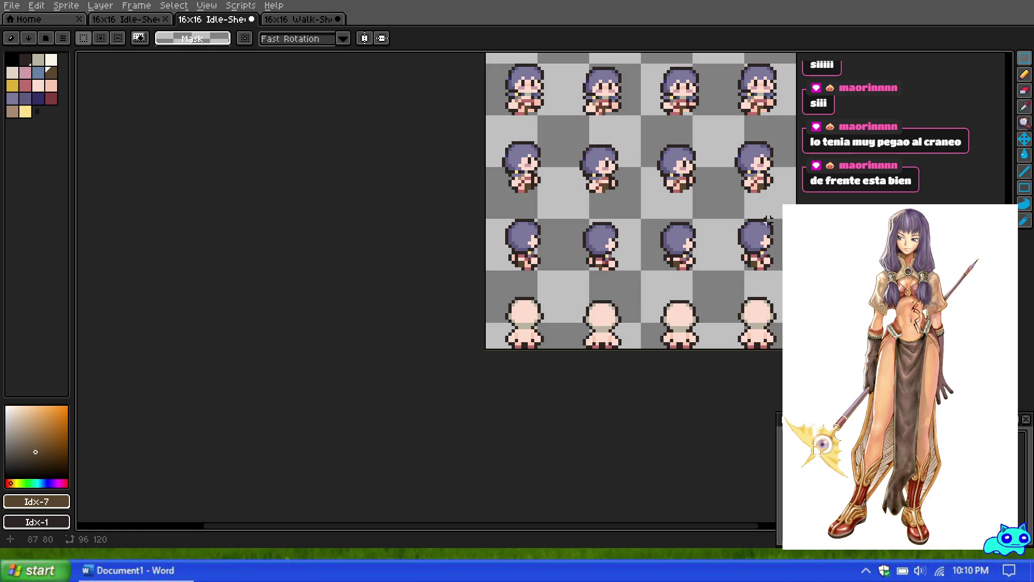
scroll(758, 145, "up", 2)
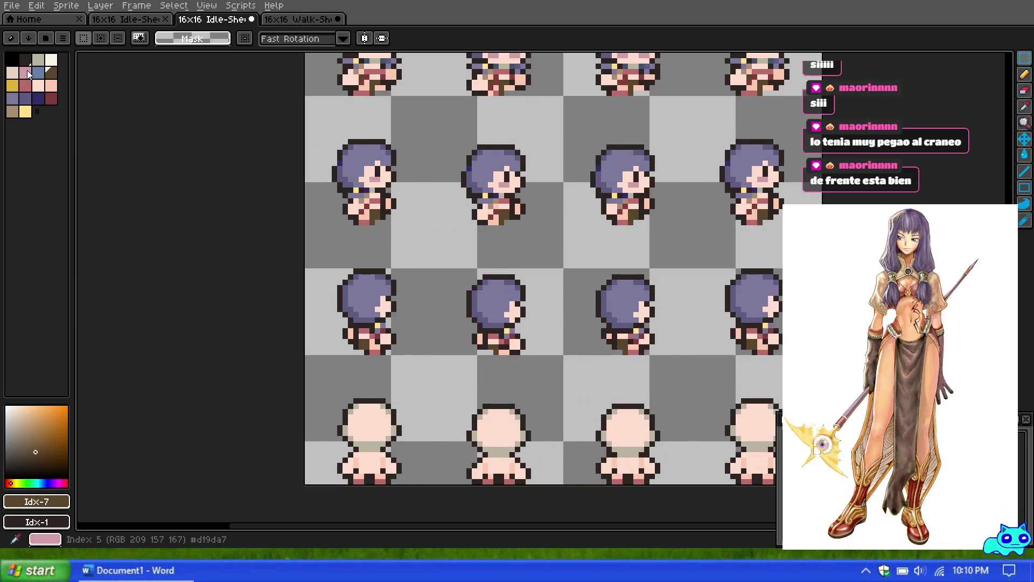
scroll(356, 193, "down", 1)
scroll(325, 198, "up", 1)
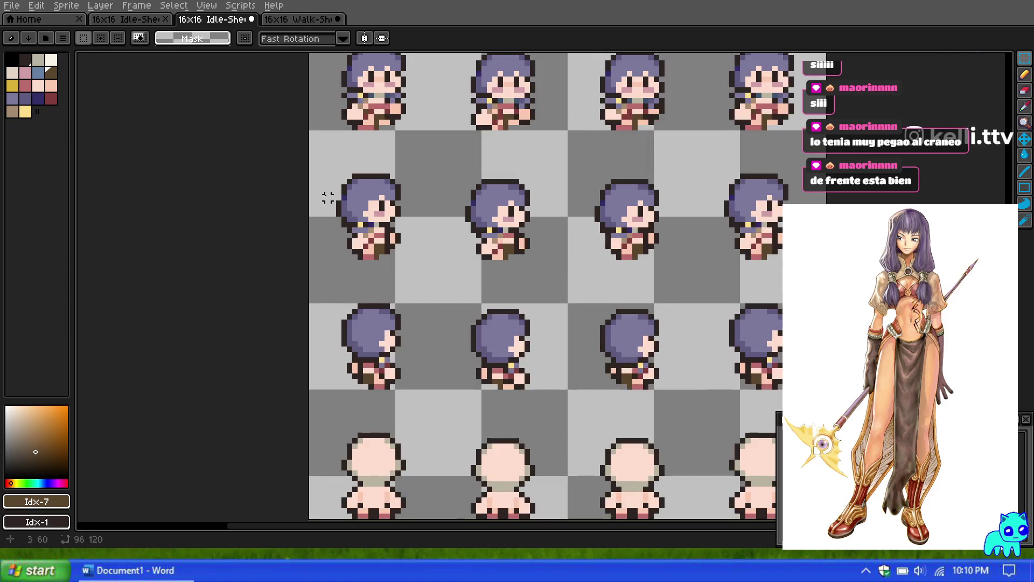
scroll(445, 273, "down", 1)
scroll(438, 273, "up", 1)
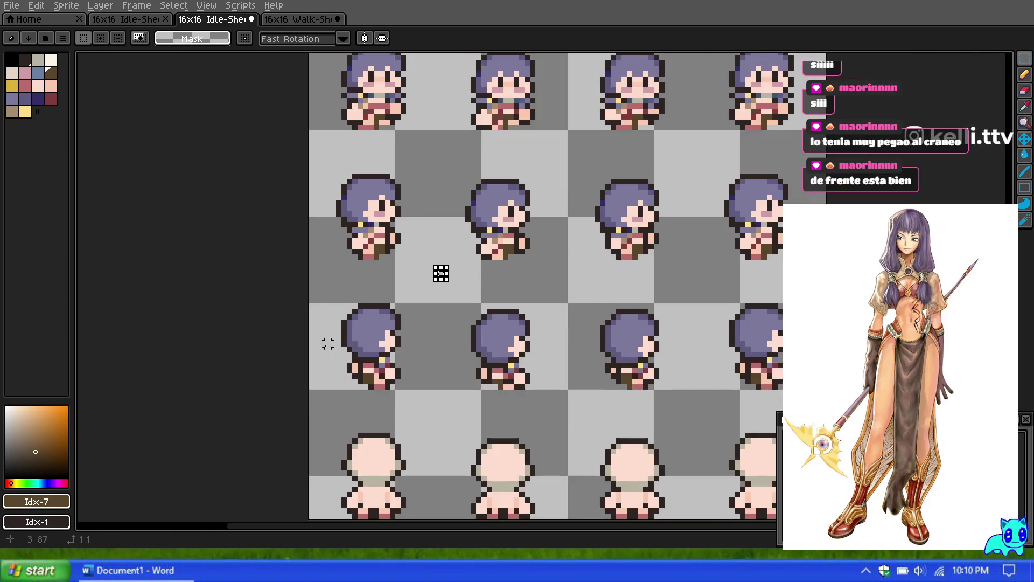
Select the hair's left edge, move it with Ctrl+T, commit, and pick darker purple.
mouse_move(327, 192)
left_mouse_down()
mouse_move(356, 233)
mouse_move(340, 343)
left_mouse_up()
key("ctrl+t")
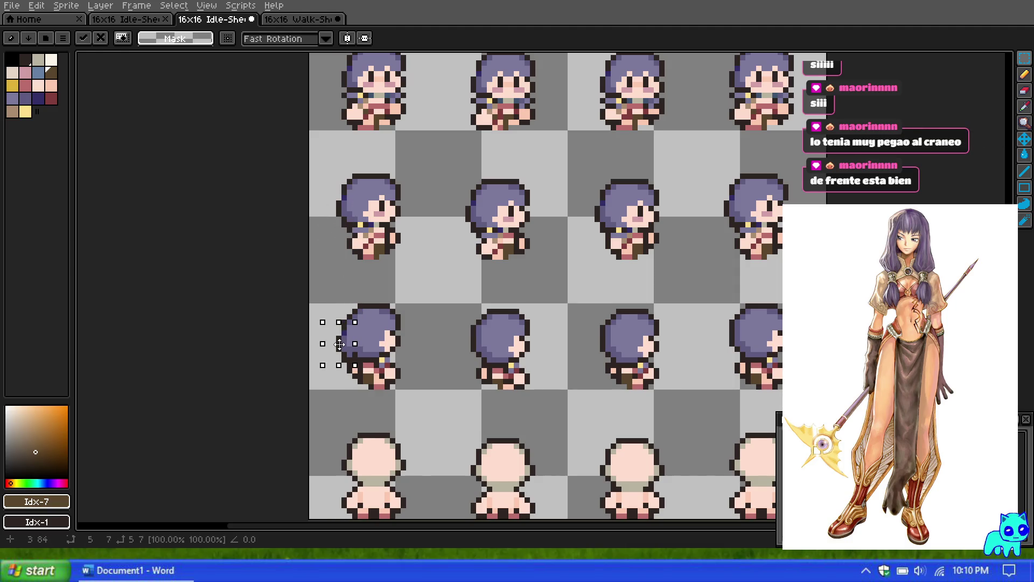
scroll(338, 413, "up", 2)
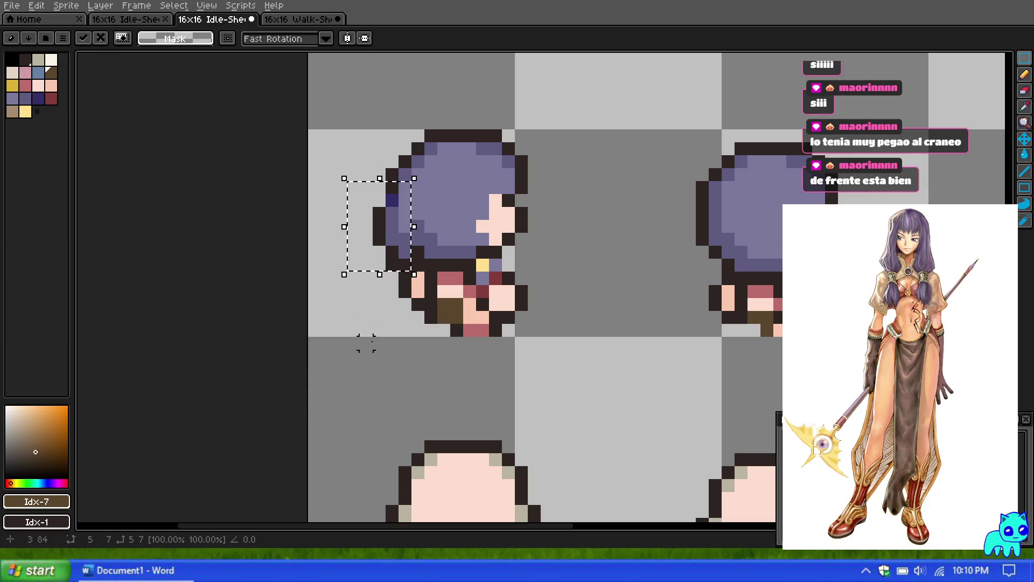
key("ctrl+d")
scroll(422, 222, "down", 3)
scroll(422, 223, "up", 3)
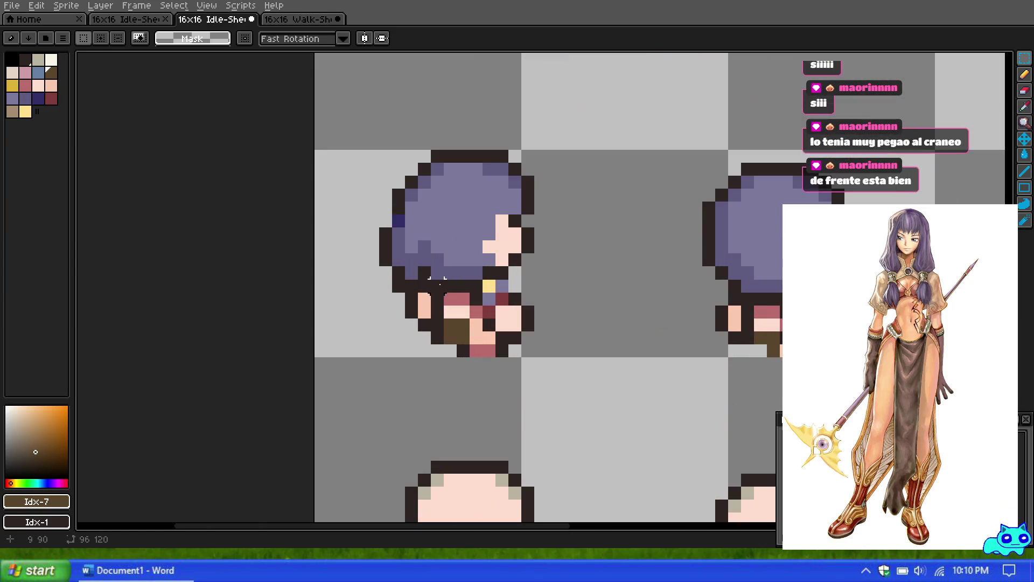
left_click(19, 98)
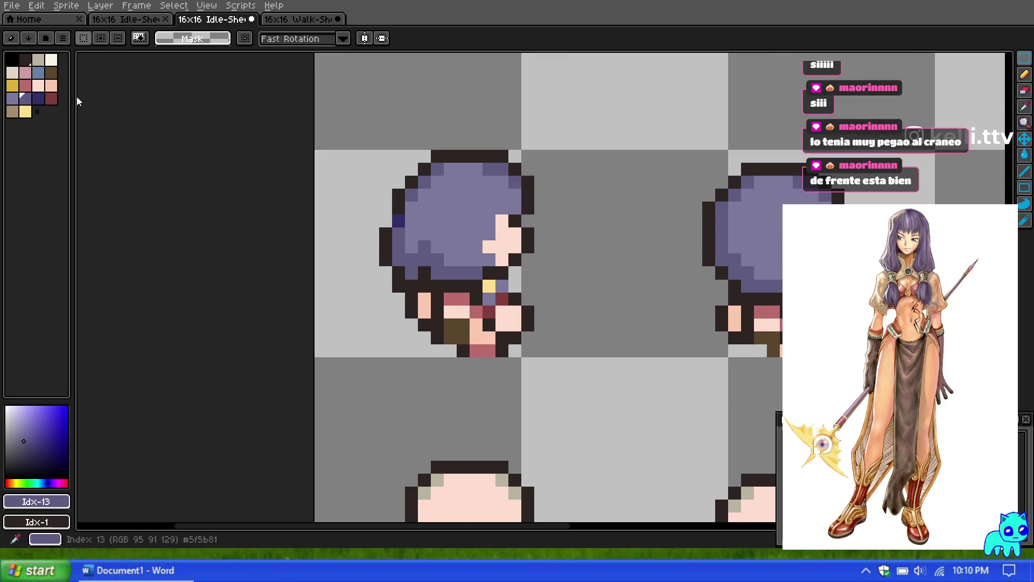
left_click(1021, 78)
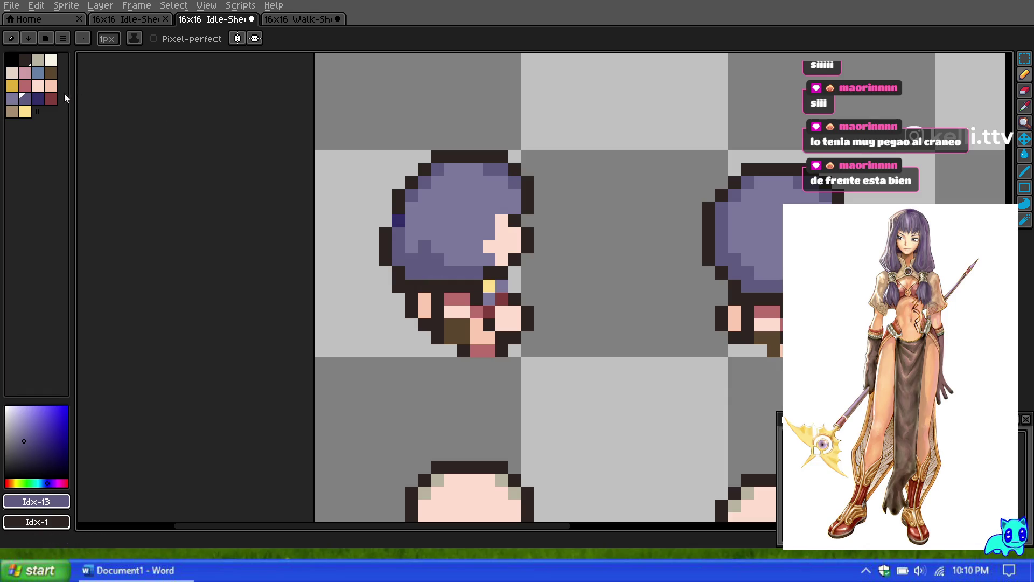
Pick the index 12 purple, then undo three pencil strokes to restore the earlier selection.
left_click(13, 99)
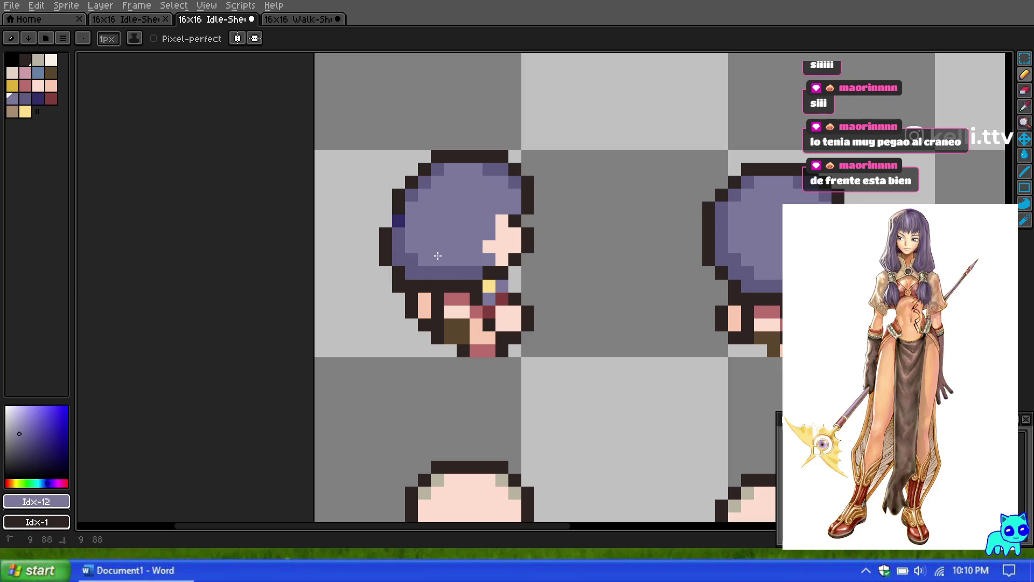
scroll(471, 272, "down", 6)
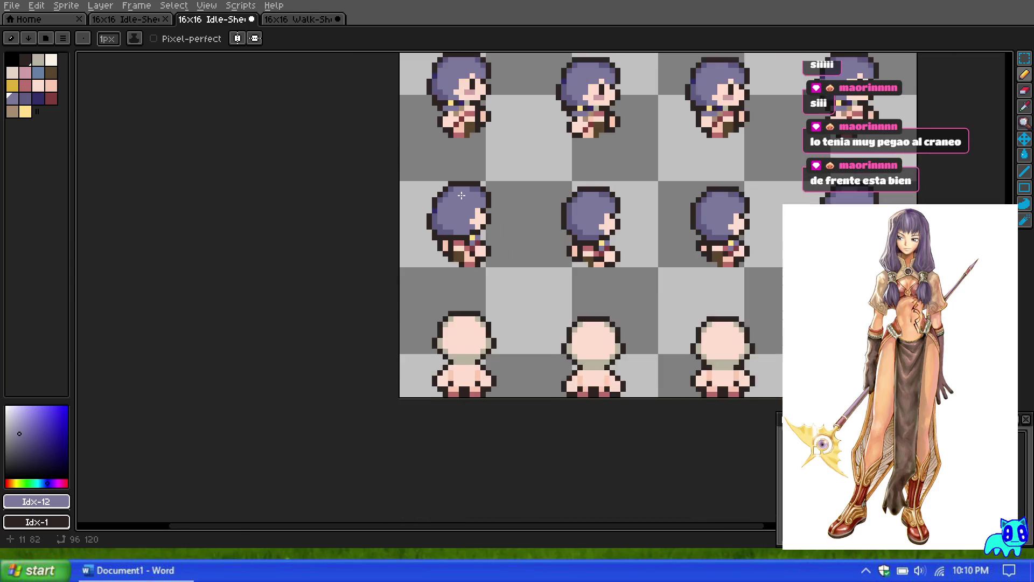
scroll(450, 204, "up", 3)
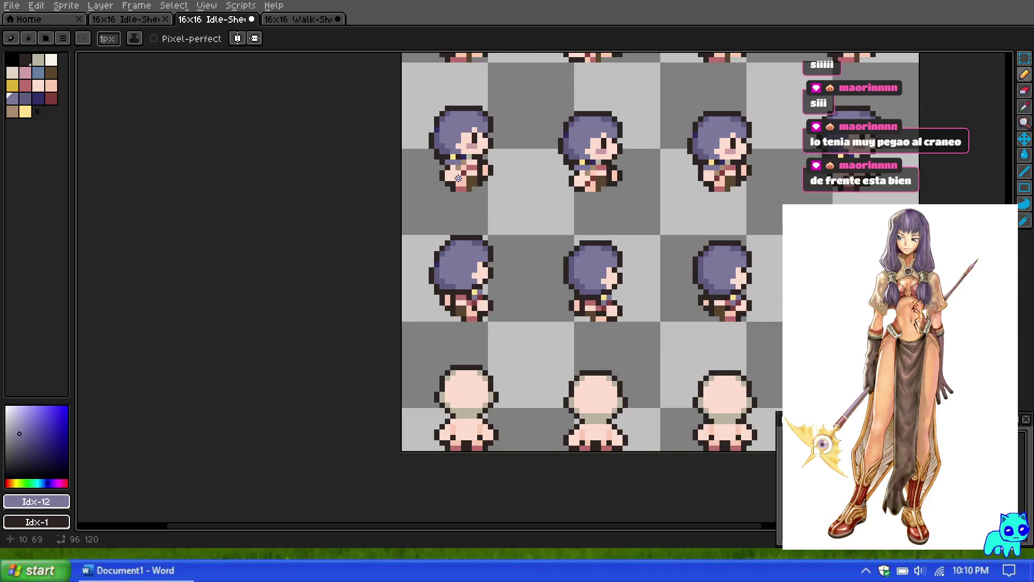
key("ctrl+z")
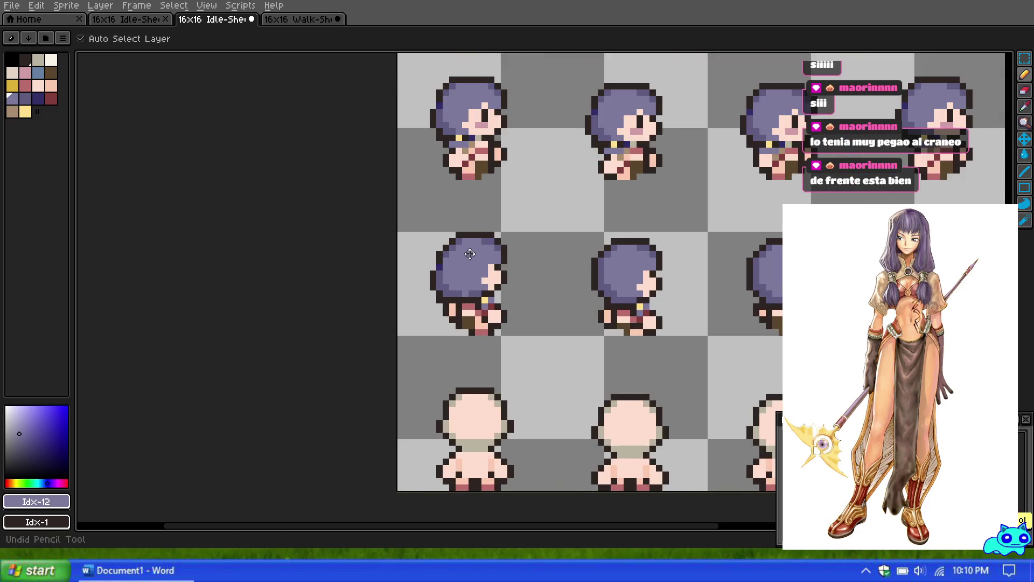
scroll(467, 292, "down", 3)
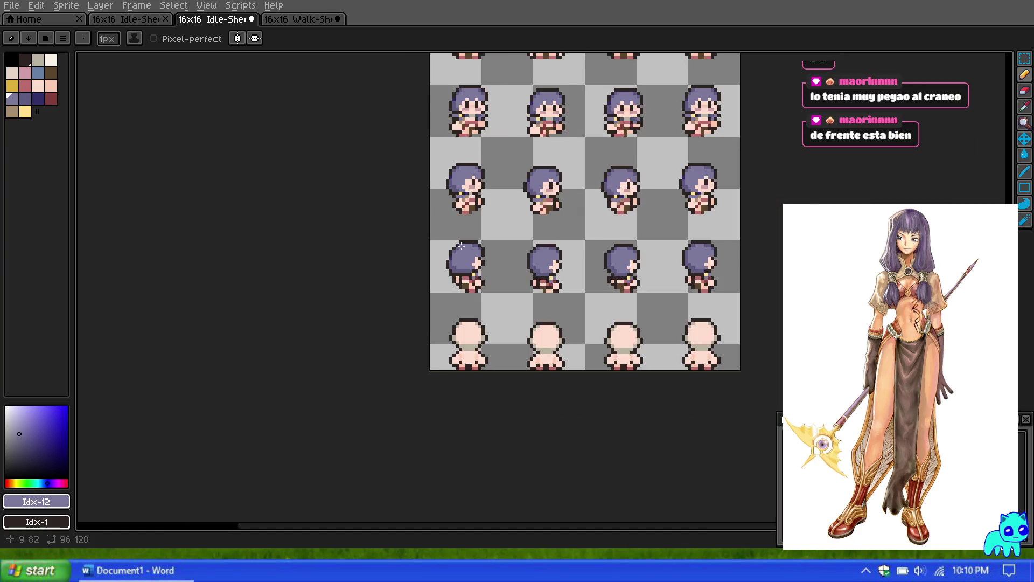
scroll(461, 228, "up", 2)
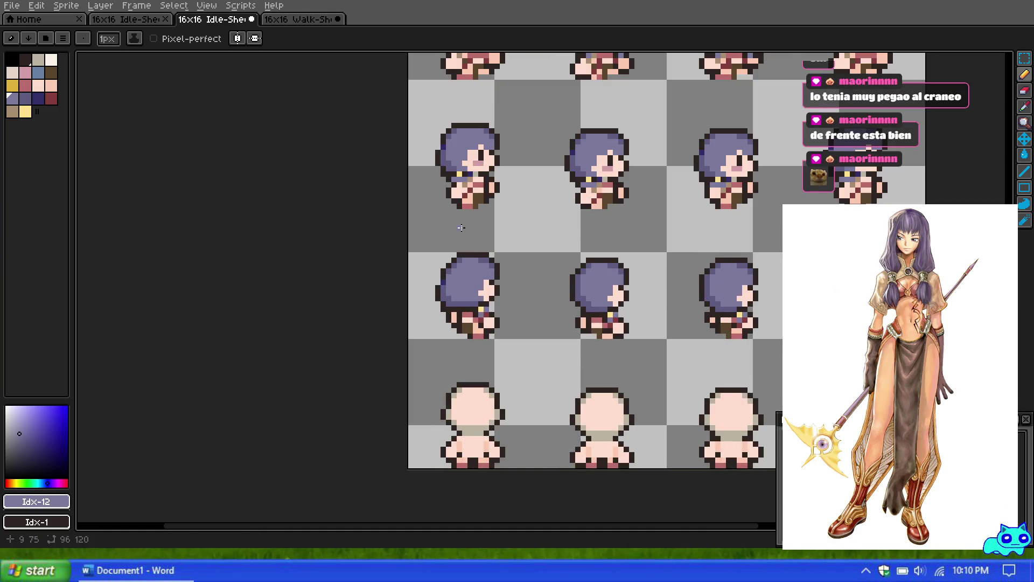
scroll(461, 228, "down", 2)
scroll(446, 230, "down", 4)
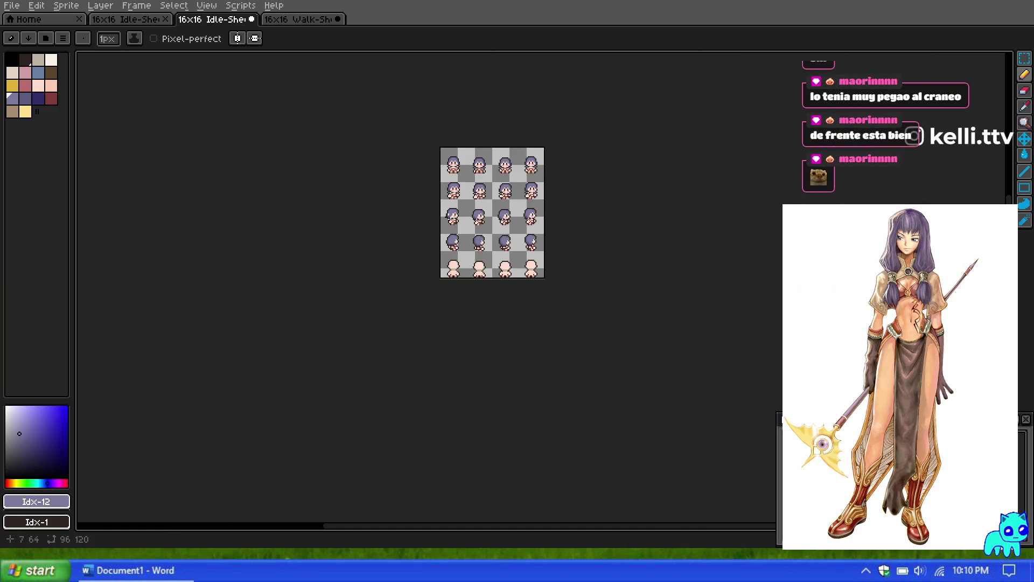
scroll(449, 219, "up", 5)
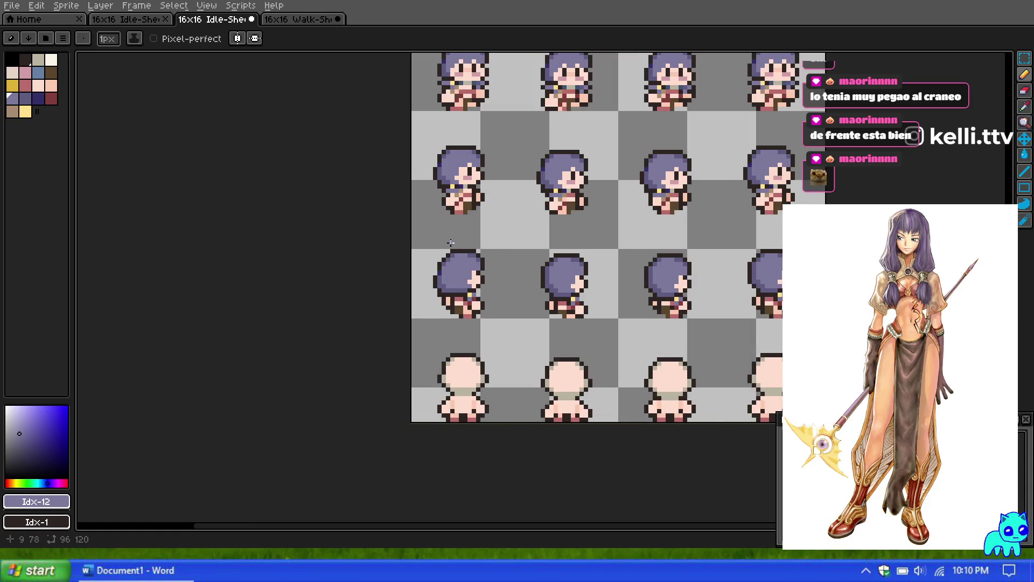
scroll(450, 243, "up", 3)
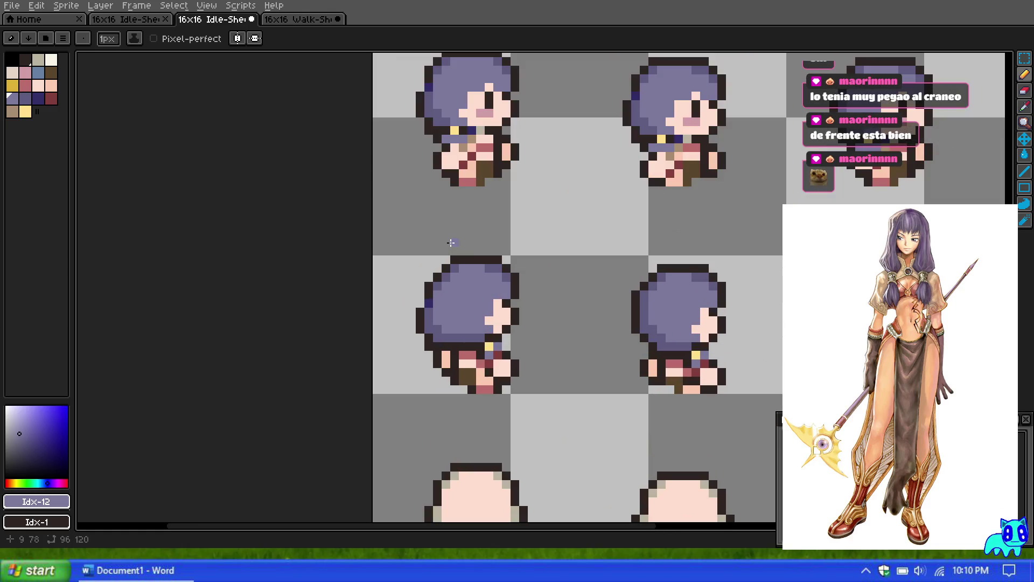
scroll(451, 242, "down", 5)
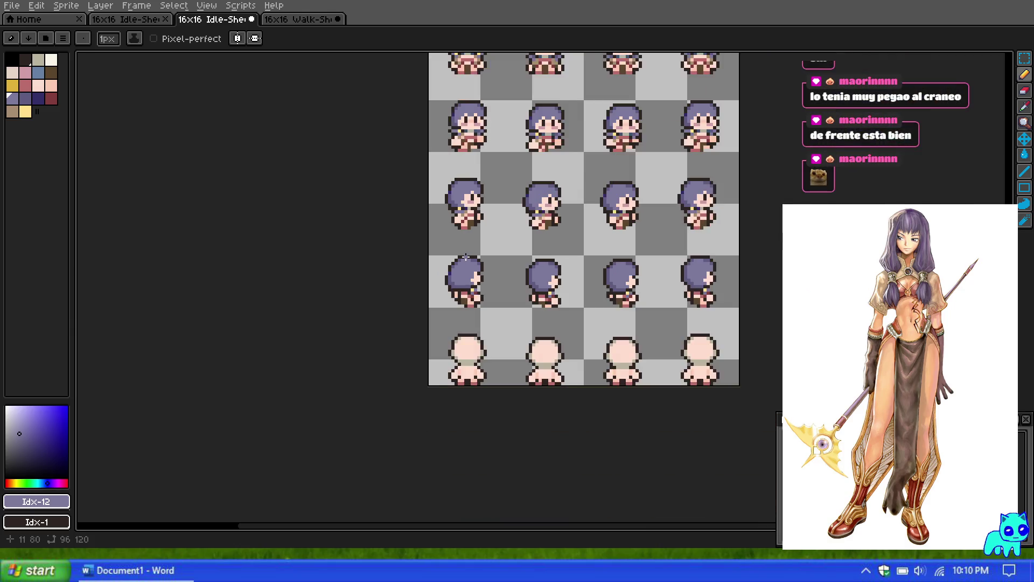
scroll(466, 256, "up", 4)
key("ctrl+z")
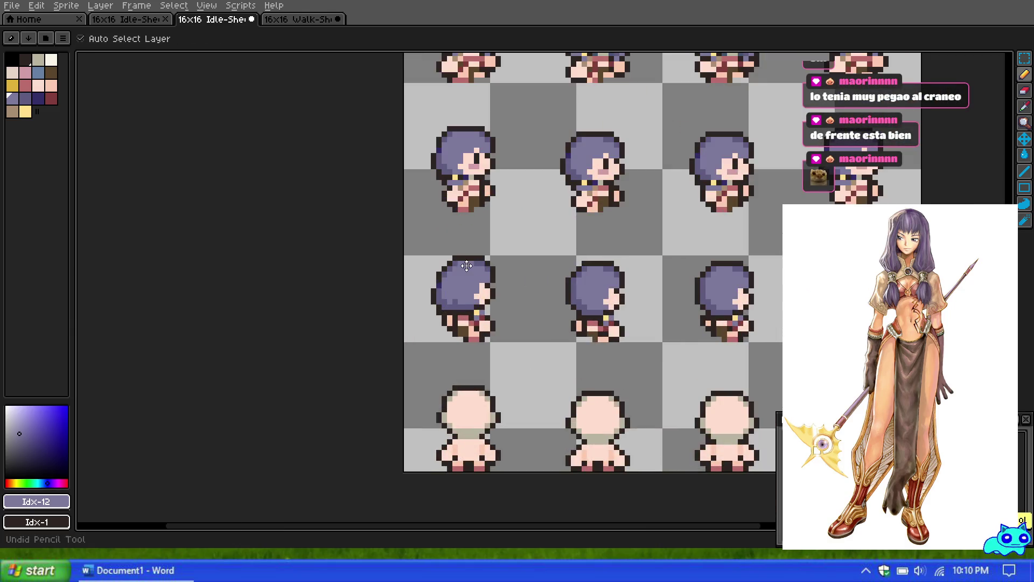
key("ctrl+z")
key("ctrl+z")
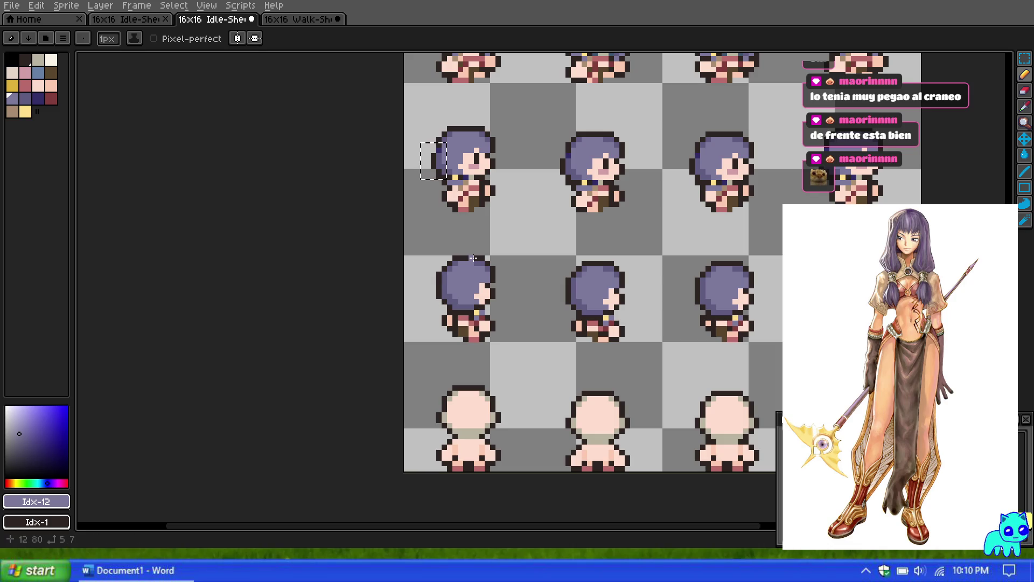
Marquee-select the block of pixels beside the rear-facing sprite's hair and move it into place.
scroll(437, 323, "up", 2)
scroll(442, 318, "up", 2)
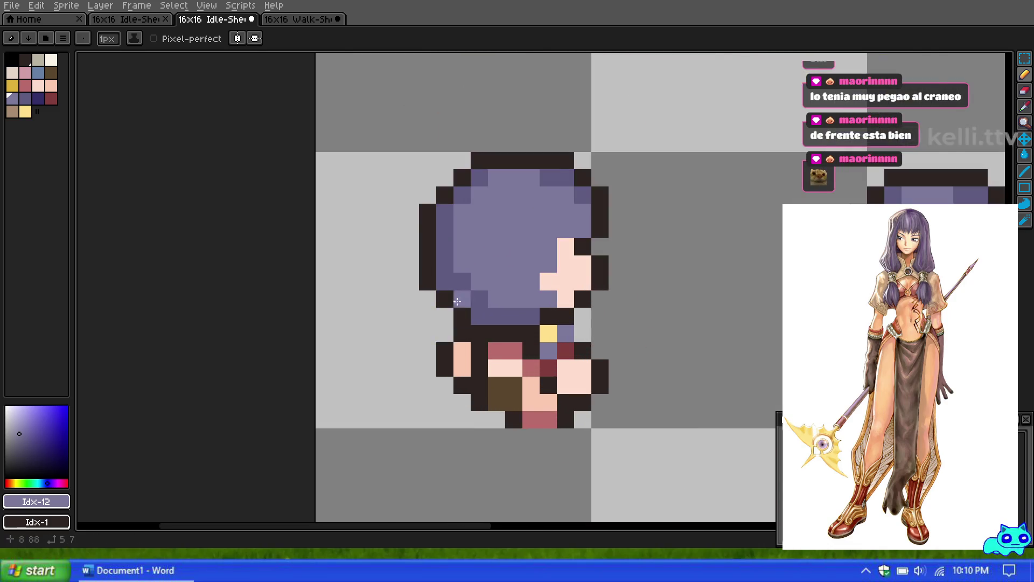
scroll(474, 226, "down", 2)
scroll(466, 230, "down", 1)
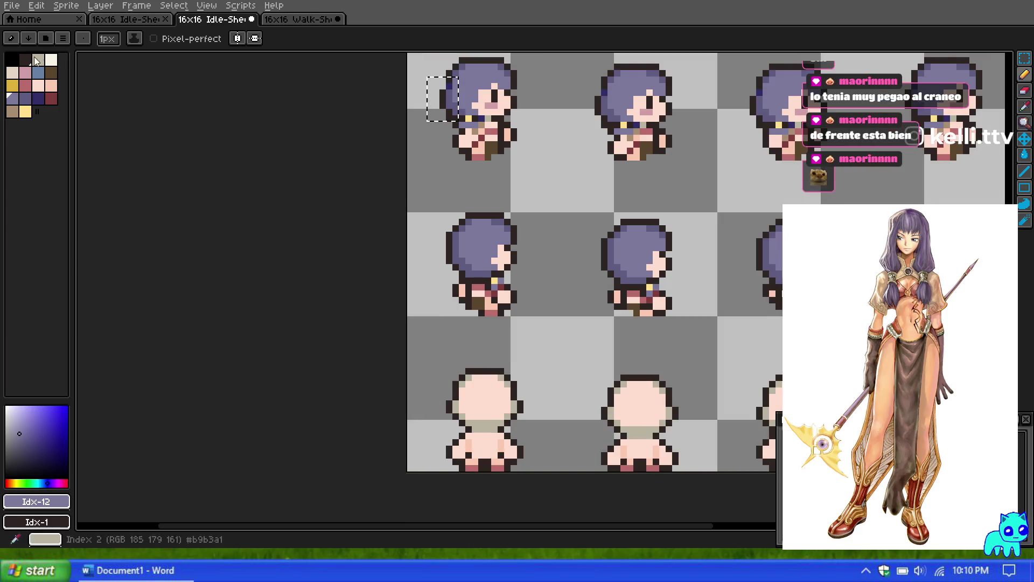
key("m")
key("ctrl+d")
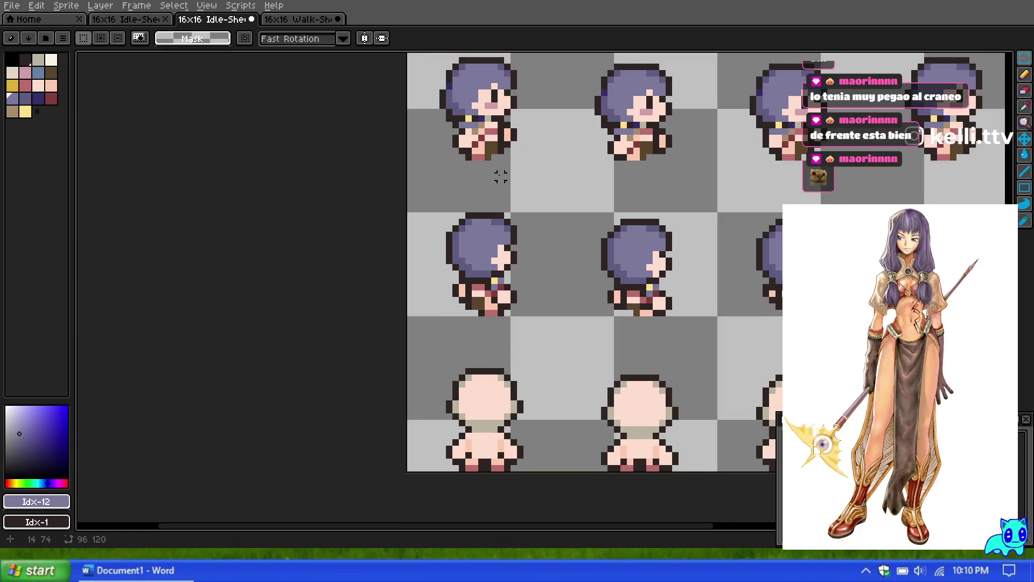
scroll(491, 153, "down", 1)
scroll(453, 107, "up", 3)
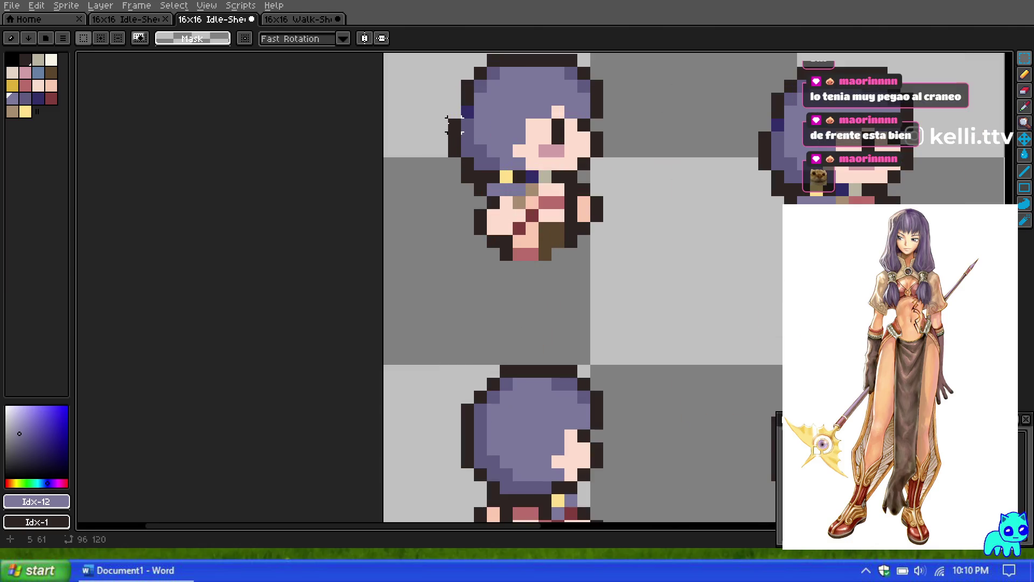
mouse_move(441, 123)
left_mouse_down()
mouse_move(477, 185)
mouse_move(472, 162)
mouse_move(470, 323)
mouse_move(483, 380)
mouse_move(461, 389)
mouse_move(479, 389)
left_mouse_up()
scroll(531, 281, "down", 3)
scroll(472, 162, "up", 1)
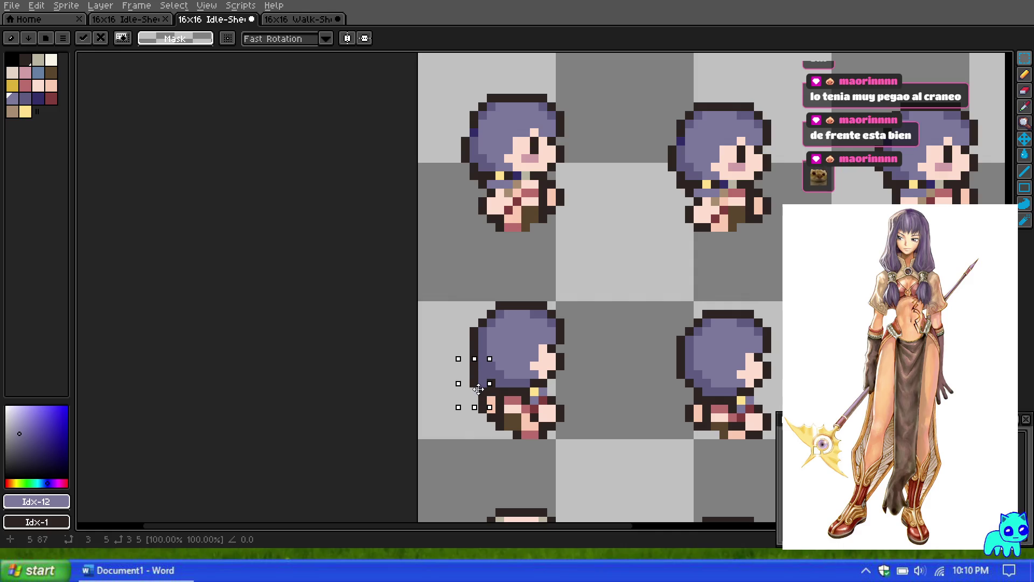
left_click(439, 300)
scroll(491, 278, "down", 2)
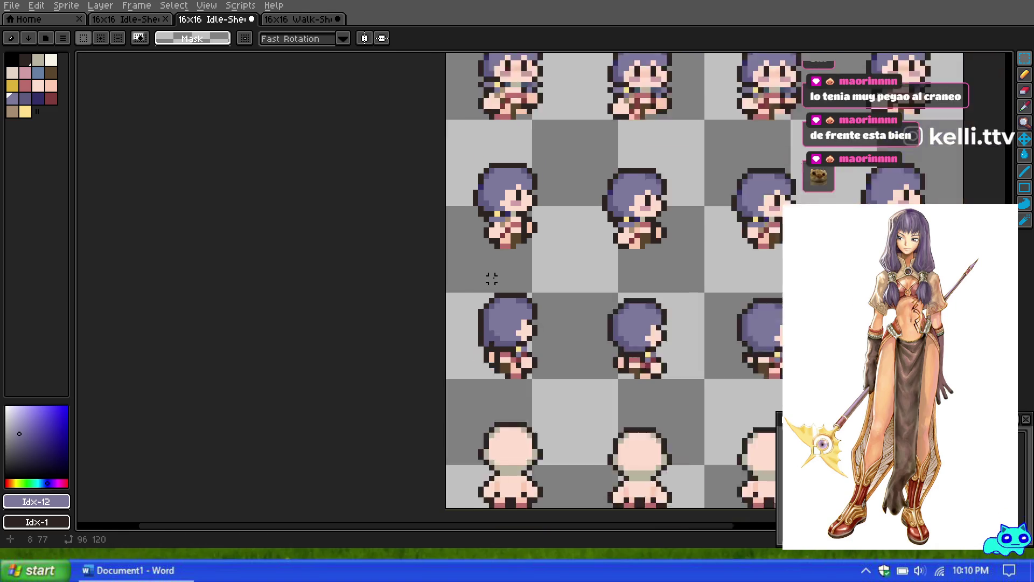
scroll(491, 278, "down", 1)
scroll(486, 282, "up", 5)
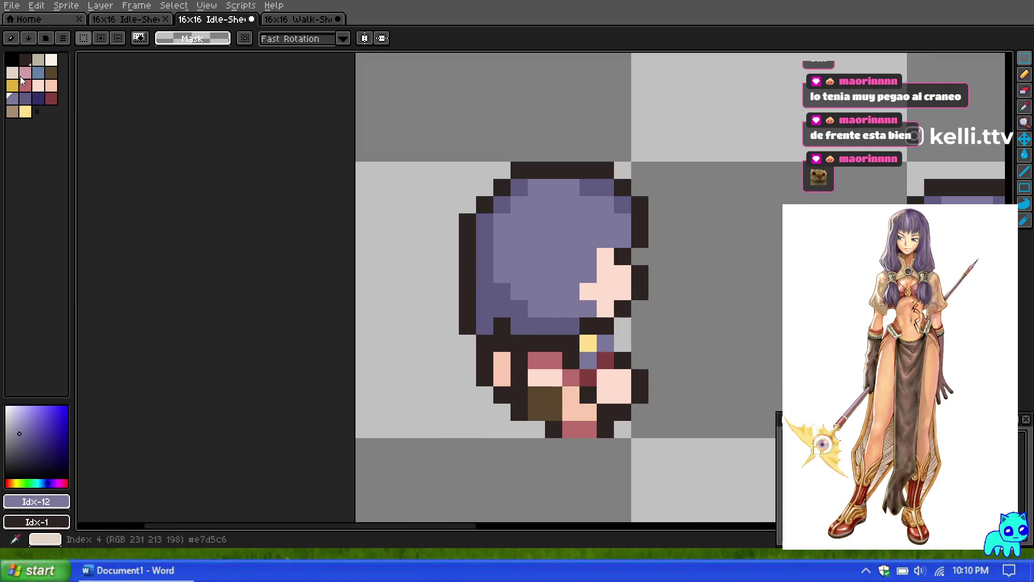
Eyedrop the lighter hair colour and repaint several shaded hair pixels on the head.
left_click(1024, 74)
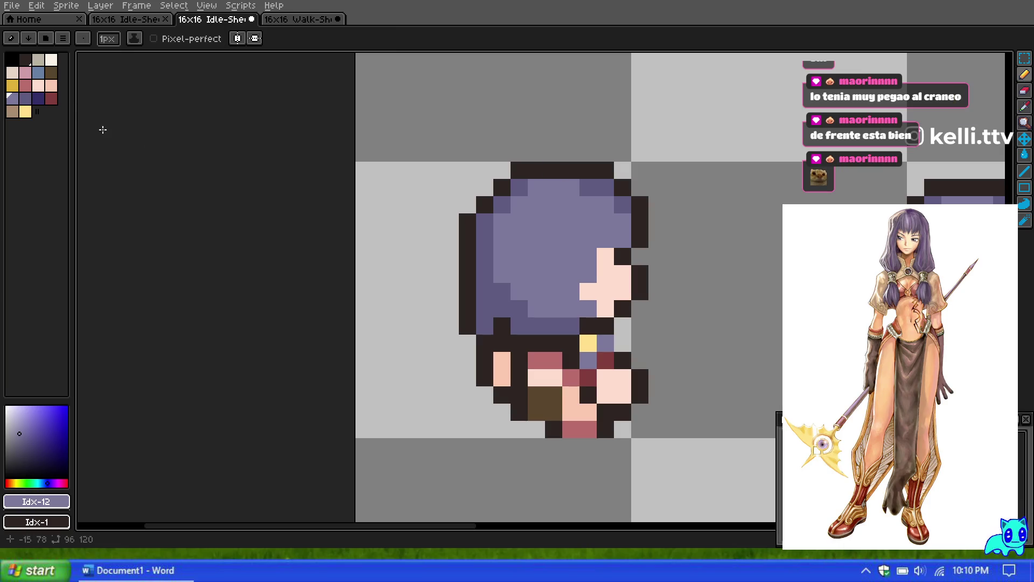
left_click(25, 98)
scroll(510, 238, "down", 3)
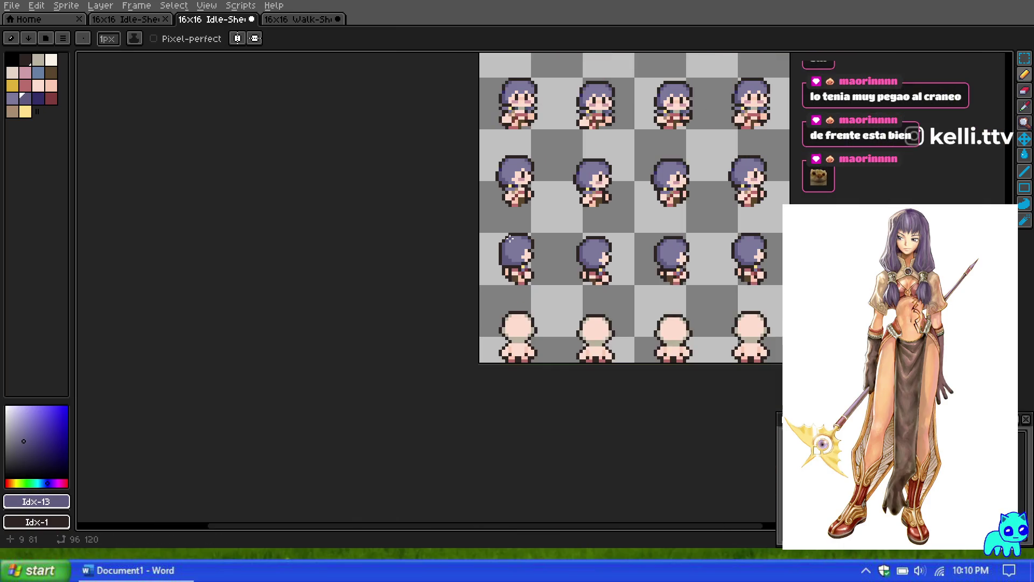
scroll(509, 237, "up", 3)
scroll(502, 256, "up", 2)
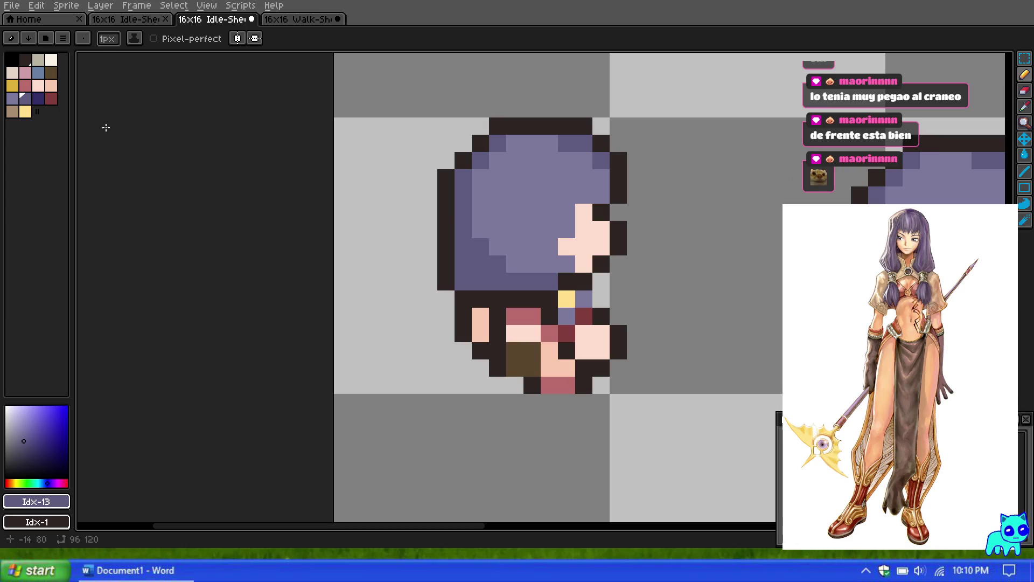
left_click(545, 281, "alt")
scroll(496, 252, "down", 2)
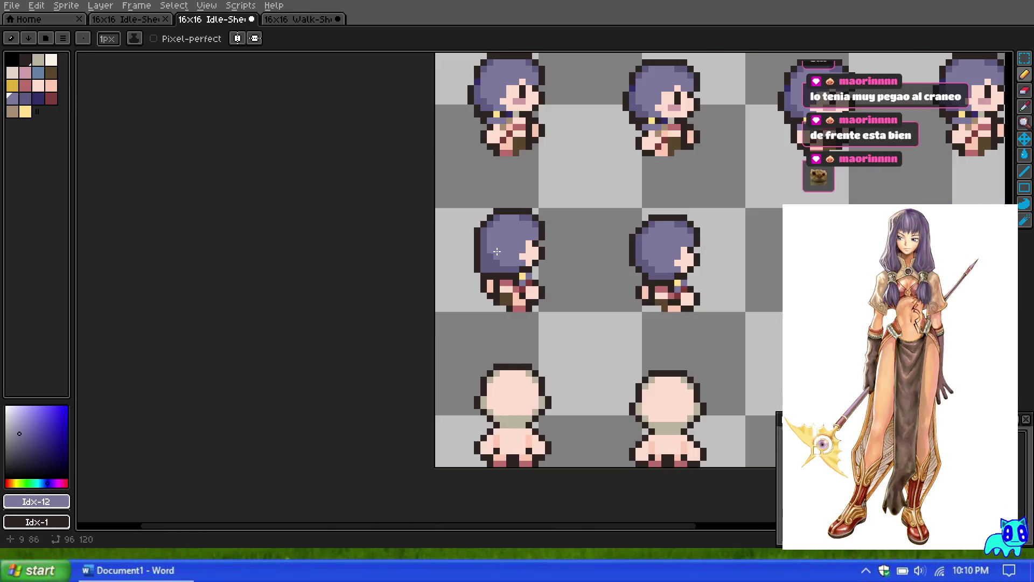
scroll(502, 234, "up", 2)
mouse_move(482, 291)
left_mouse_down()
mouse_move(462, 300)
mouse_move(466, 280)
left_mouse_up()
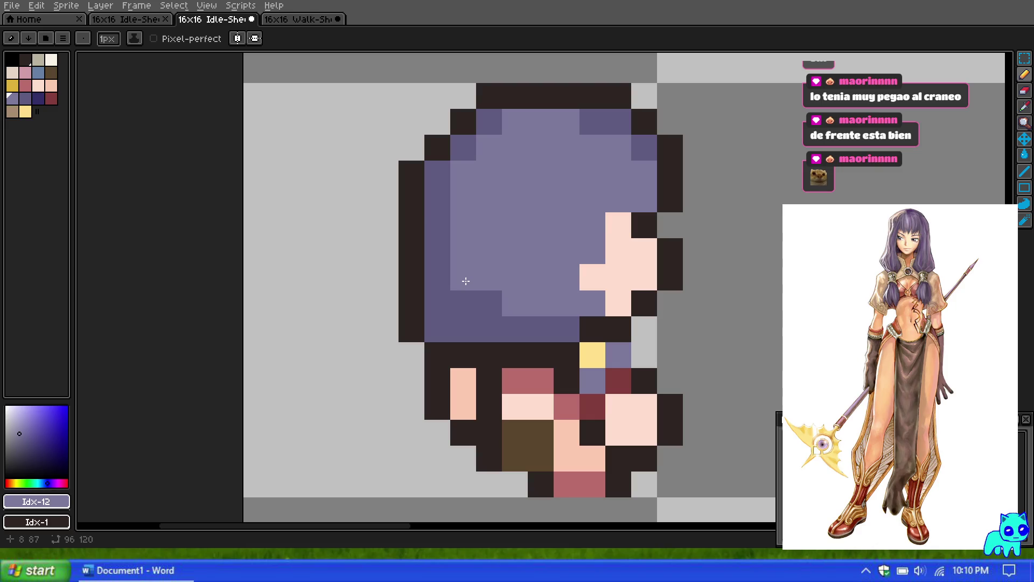
left_click(489, 303)
scroll(502, 232, "down", 3)
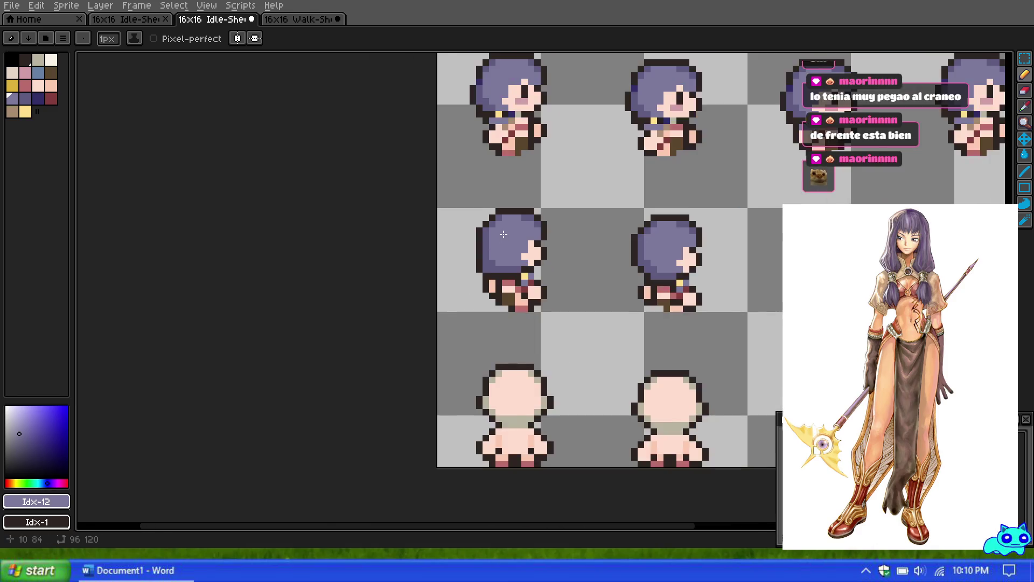
scroll(502, 228, "down", 2)
scroll(501, 231, "up", 3)
left_click(471, 282)
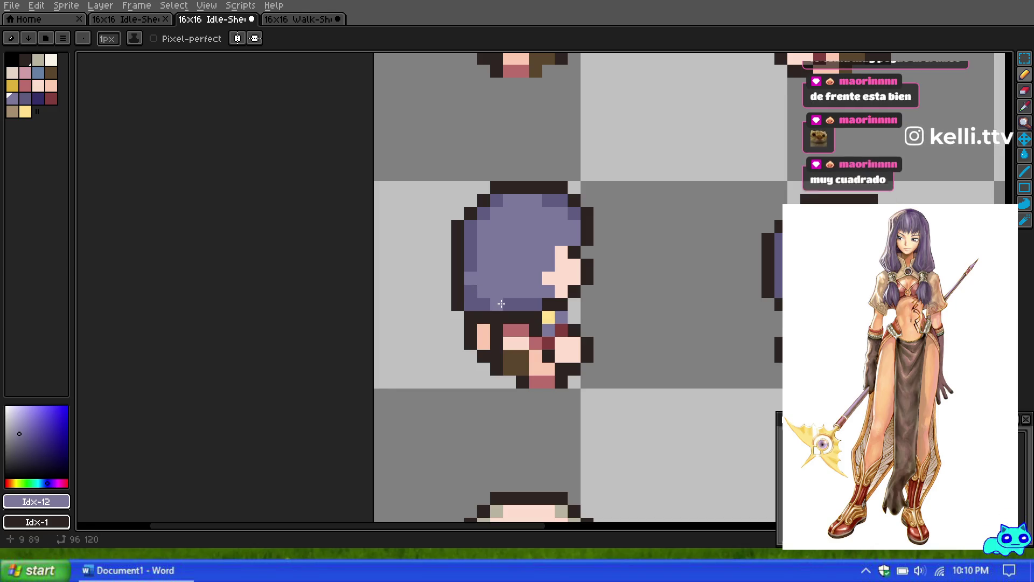
Lighten the hair along its lower edge and one pixel on the left edge.
left_click_drag(501, 303, 523, 304)
left_click(473, 264)
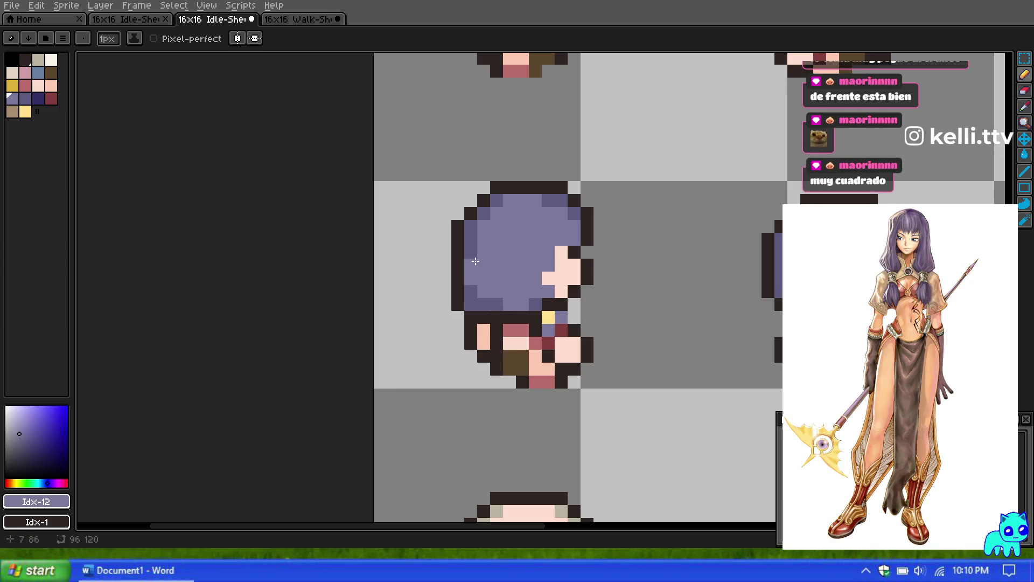
scroll(488, 245, "down", 4)
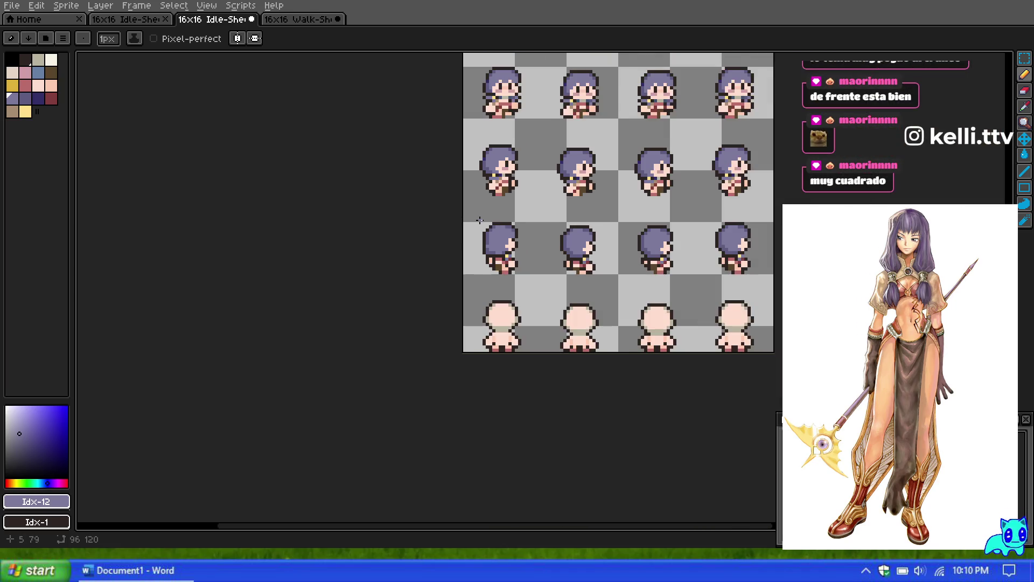
scroll(479, 220, "up", 5)
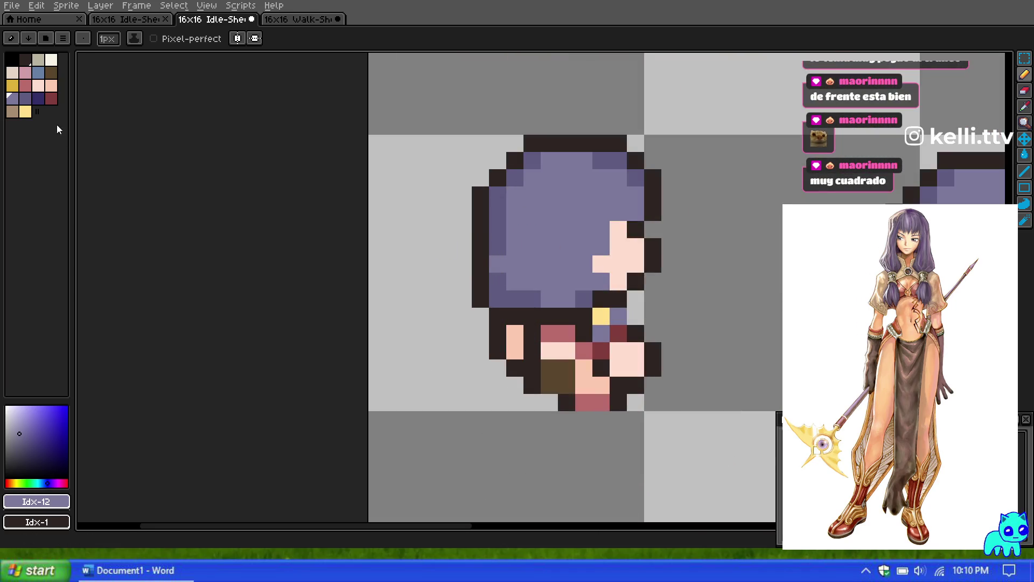
Recolour the dark left hair outline with index 13 purple, then sample the hair and outline colours.
left_click(24, 98)
left_click(480, 264)
left_click_drag(481, 247, 483, 231)
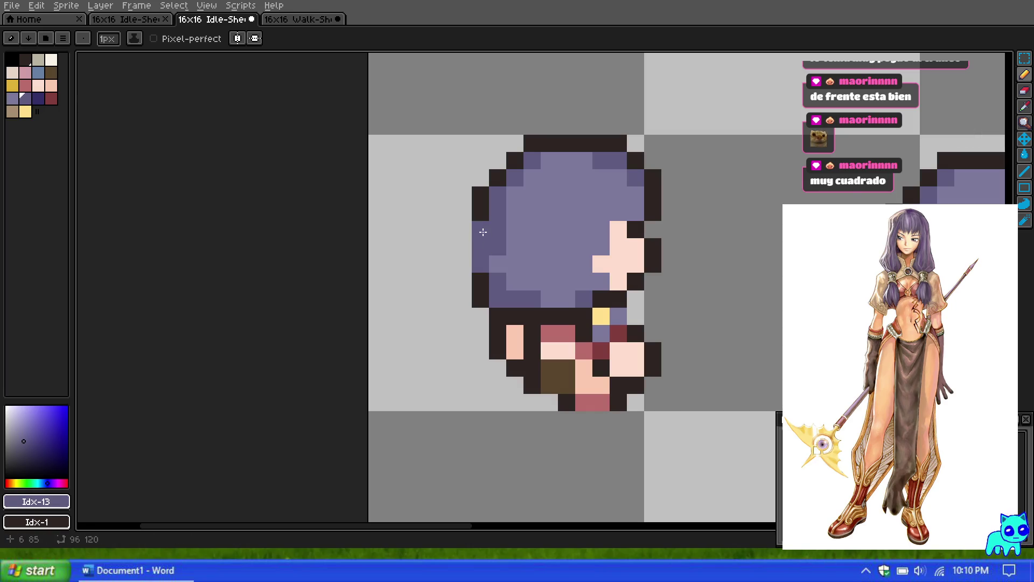
scroll(483, 232, "down", 4)
scroll(513, 223, "up", 1)
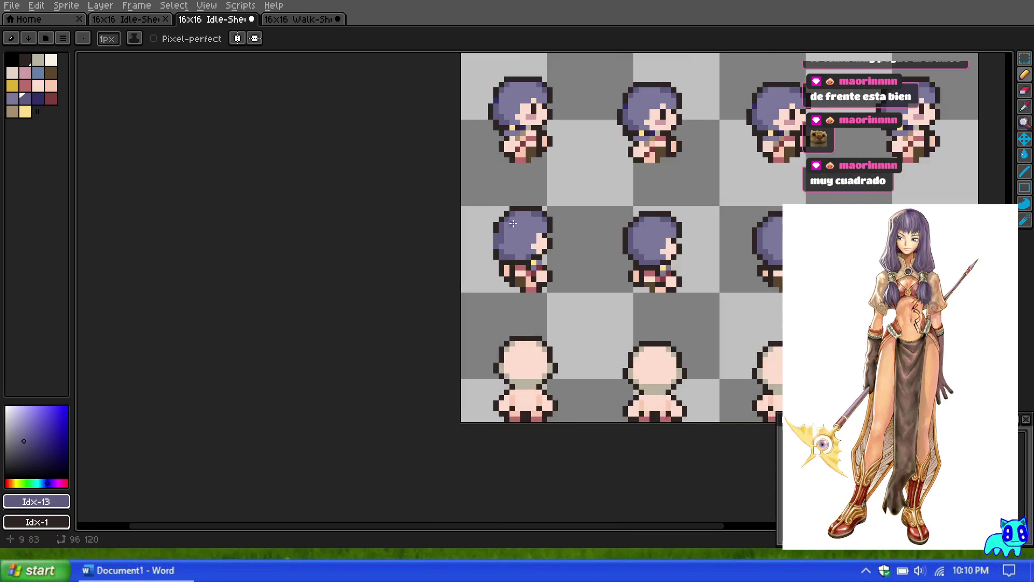
scroll(512, 224, "up", 3)
left_click(505, 225, "alt")
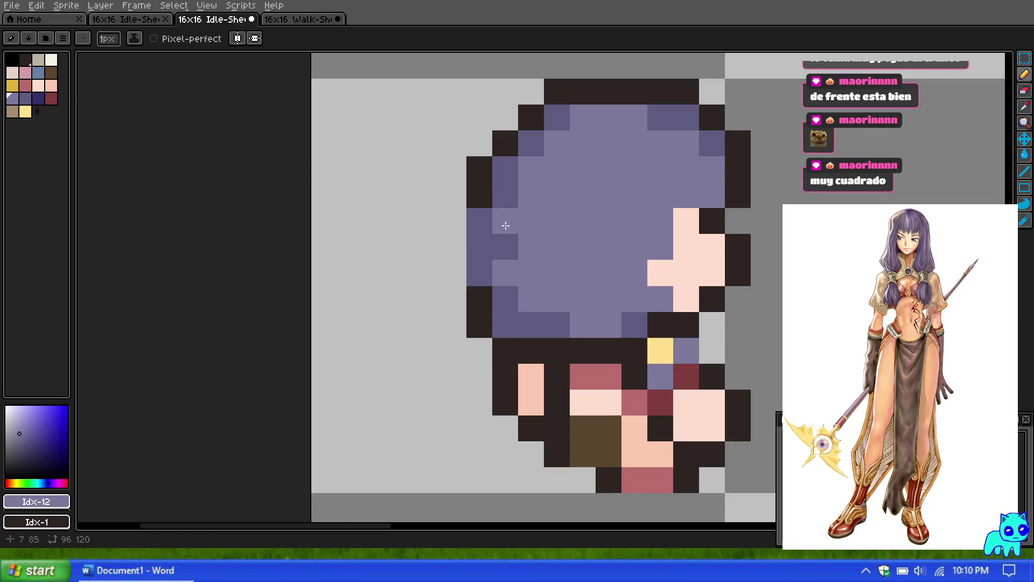
scroll(577, 173, "down", 4)
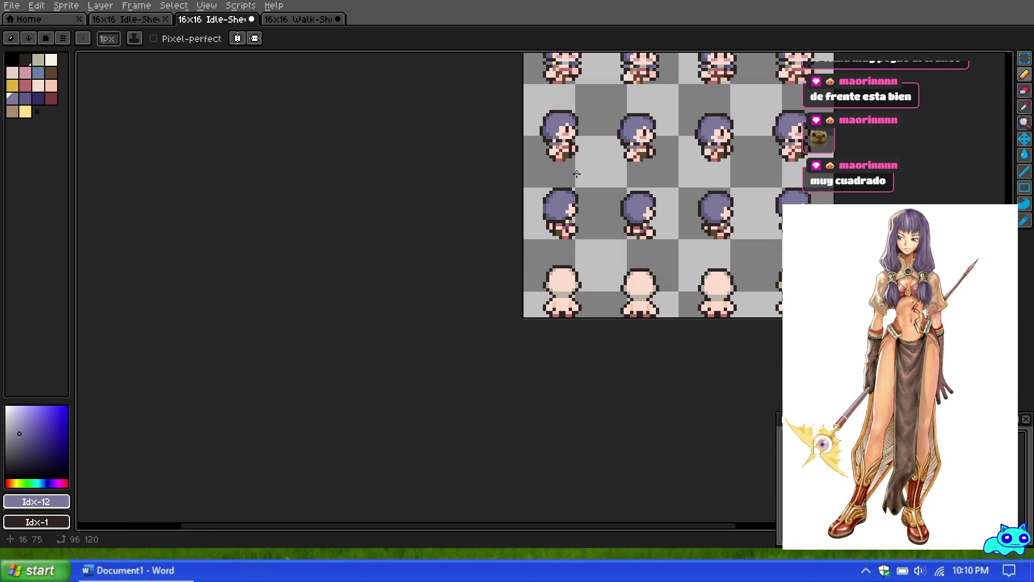
scroll(562, 177, "up", 3)
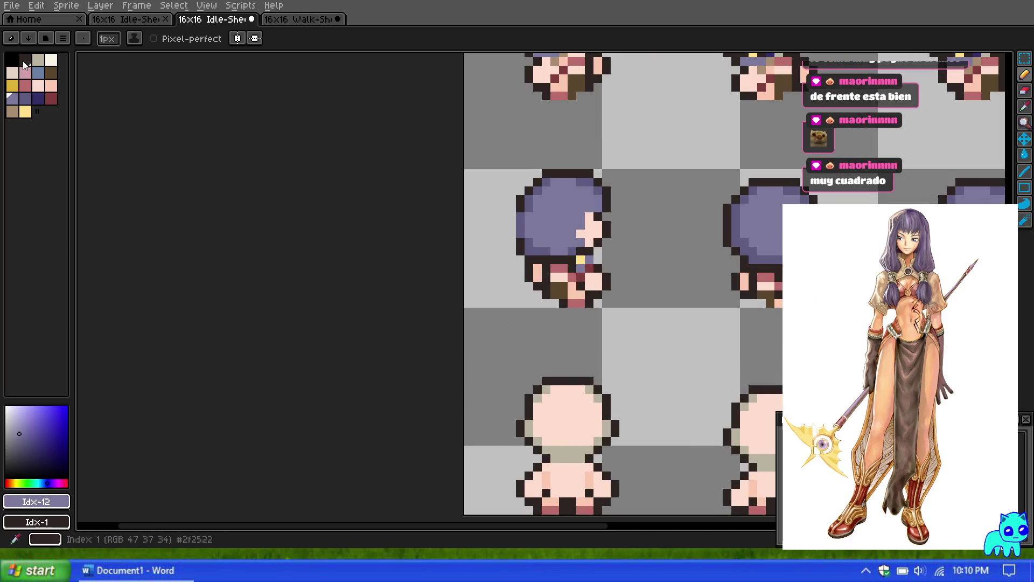
left_click(520, 226, "alt")
scroll(537, 225, "down", 4)
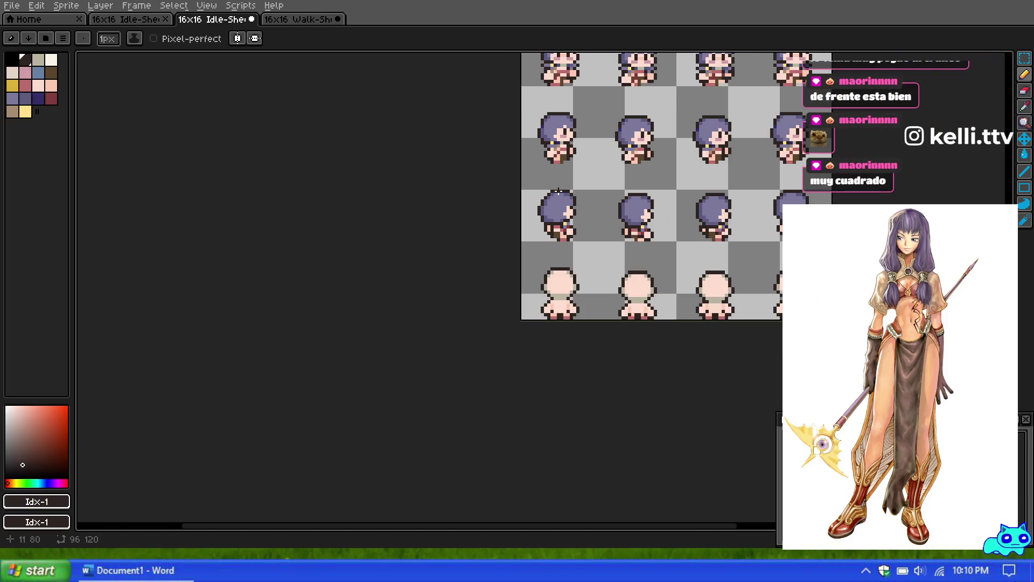
scroll(550, 218, "up", 3)
scroll(543, 259, "up", 2)
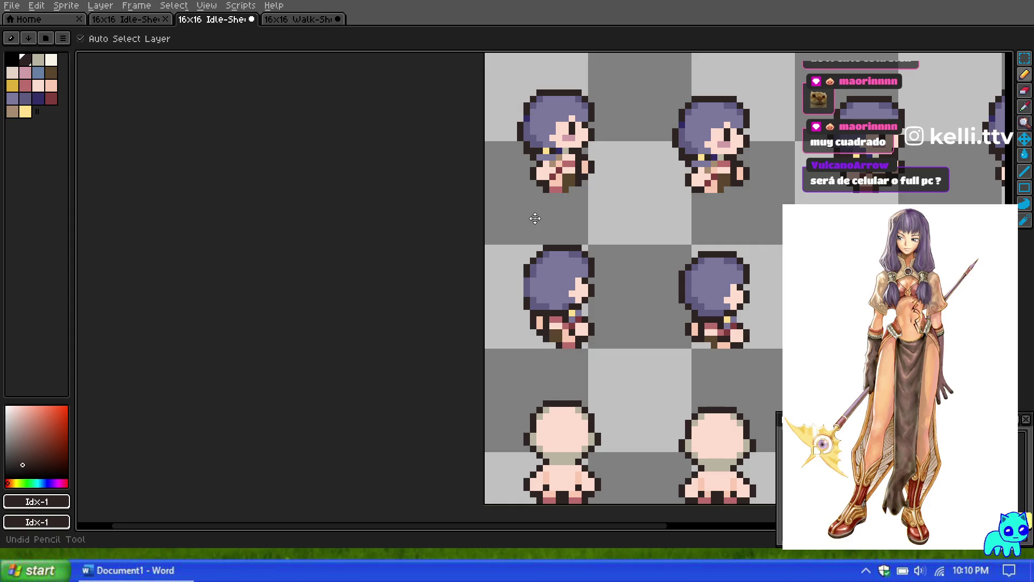
scroll(509, 277, "up", 2)
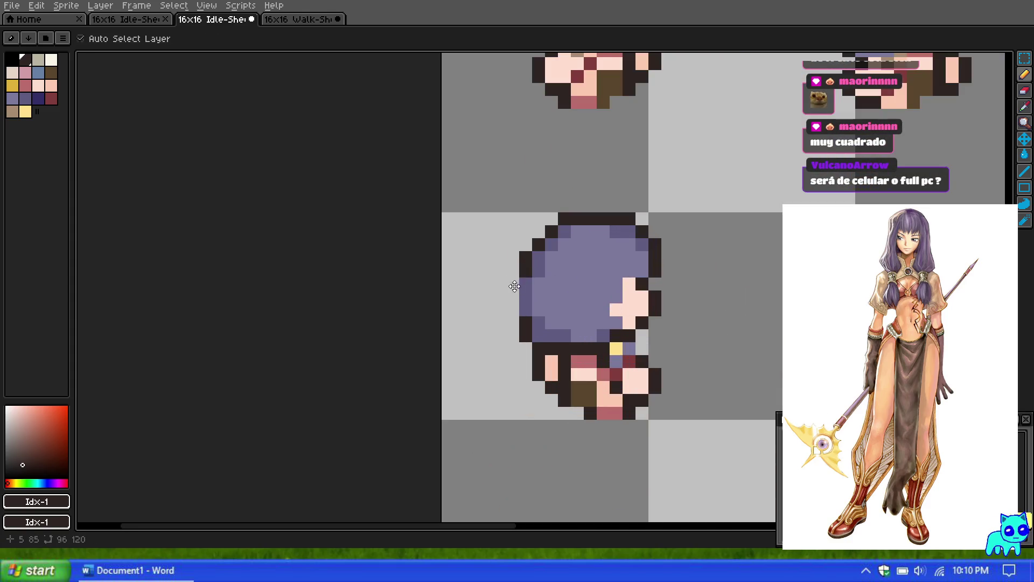
scroll(526, 238, "down", 2)
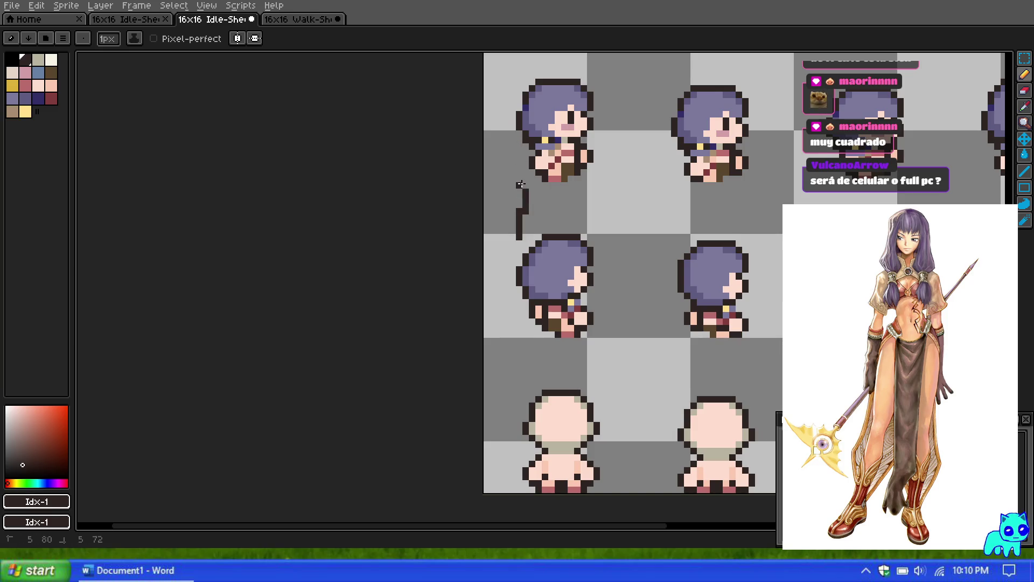
left_click_drag(519, 156, 518, 243)
scroll(552, 269, "down", 1)
scroll(558, 268, "up", 1)
mouse_move(598, 230)
left_mouse_down()
mouse_move(633, 199)
mouse_move(655, 218)
left_mouse_up()
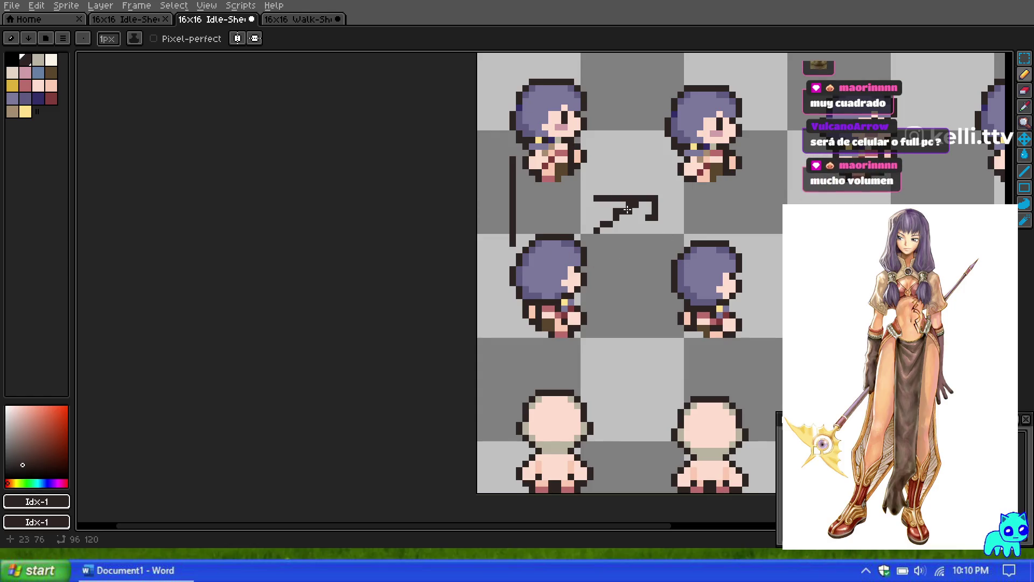
key("ctrl+z")
key("ctrl+z")
key("ctrl+z")
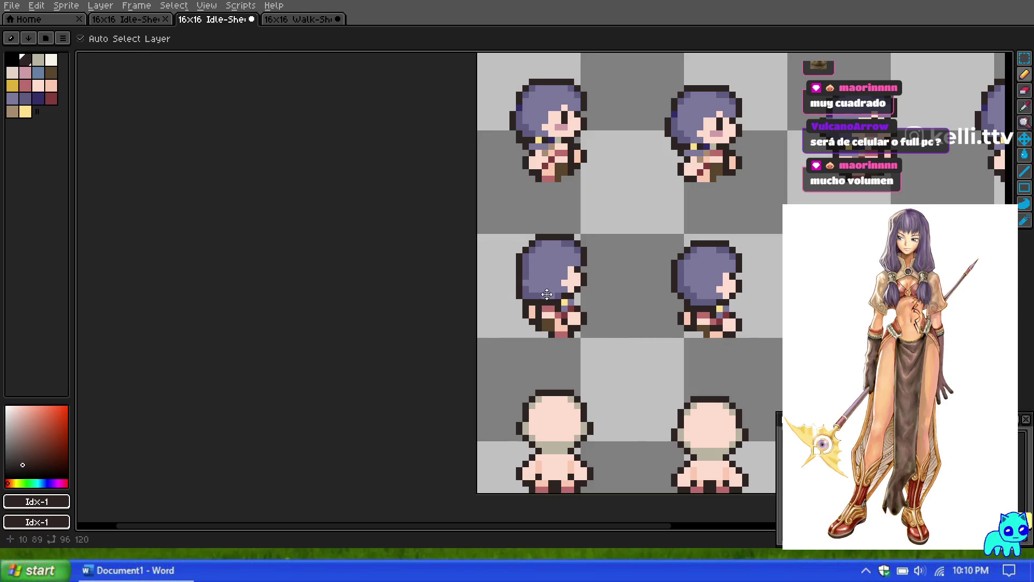
key("b")
Choose the purple hair swatch, look over the sheet, and switch to the Rectangular Marquee (M).
scroll(536, 284, "up", 4)
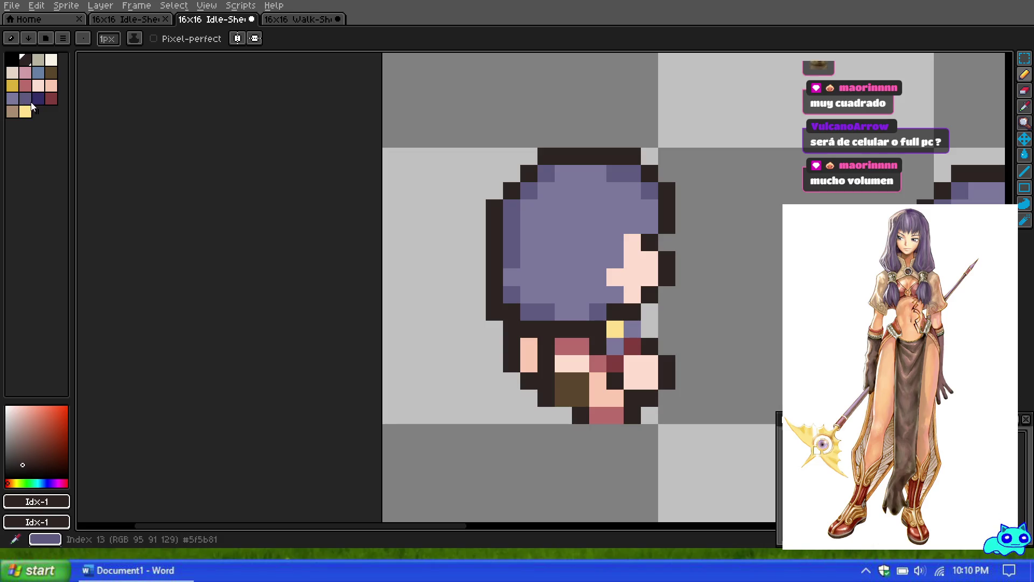
left_click(12, 98)
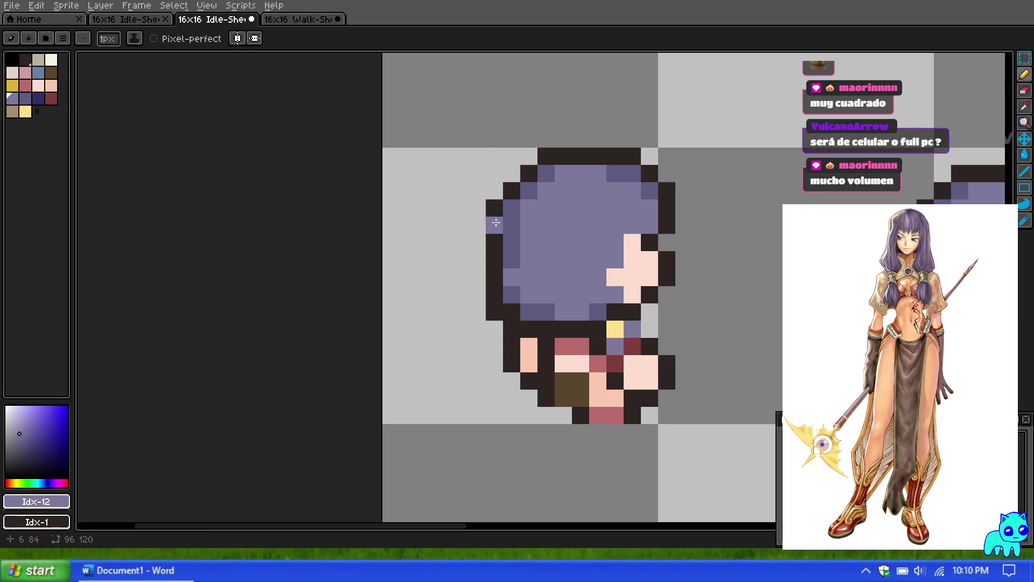
scroll(553, 193, "down", 5)
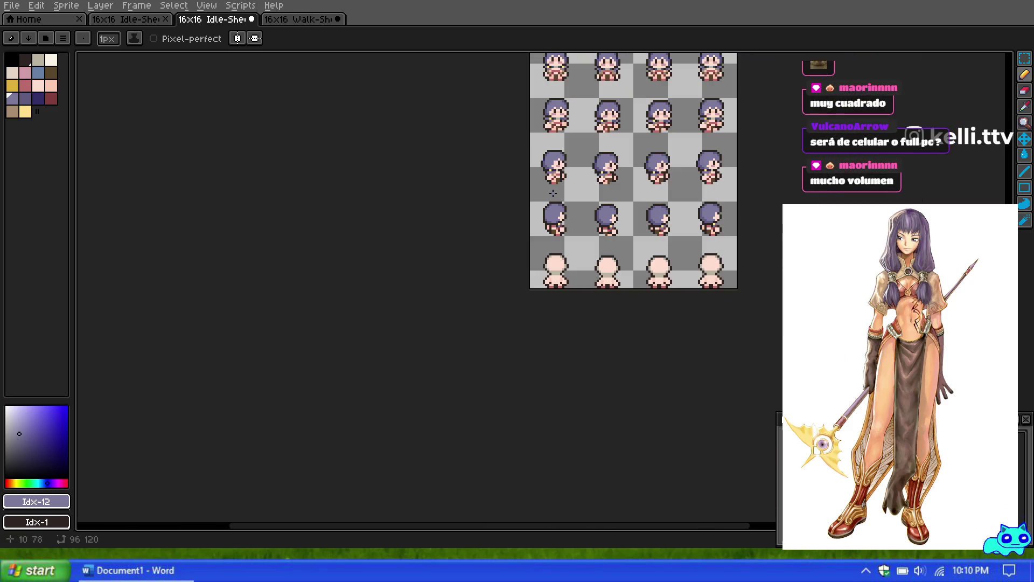
scroll(548, 196, "up", 3)
scroll(554, 204, "down", 1)
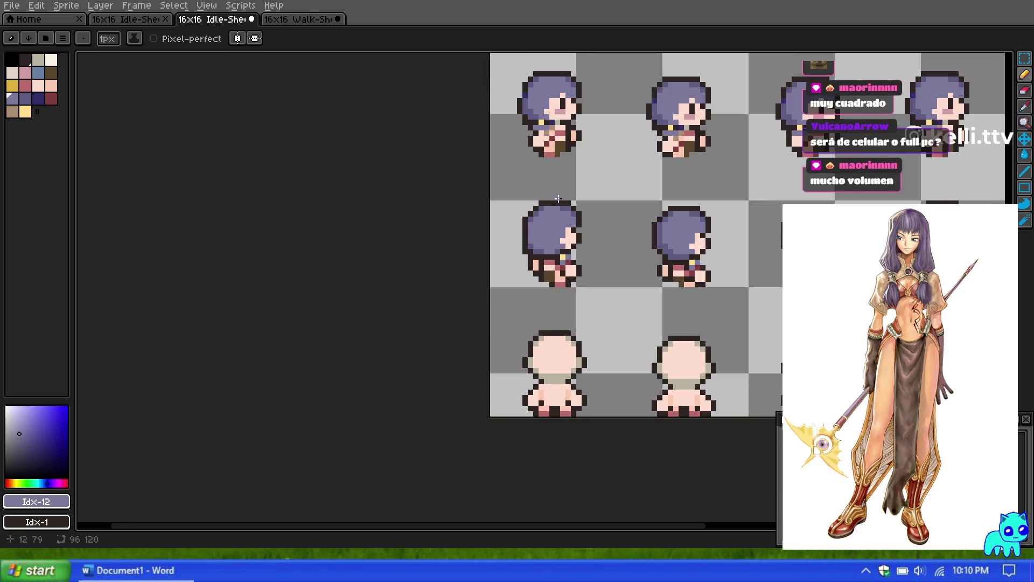
scroll(558, 208, "up", 1)
scroll(558, 208, "down", 3)
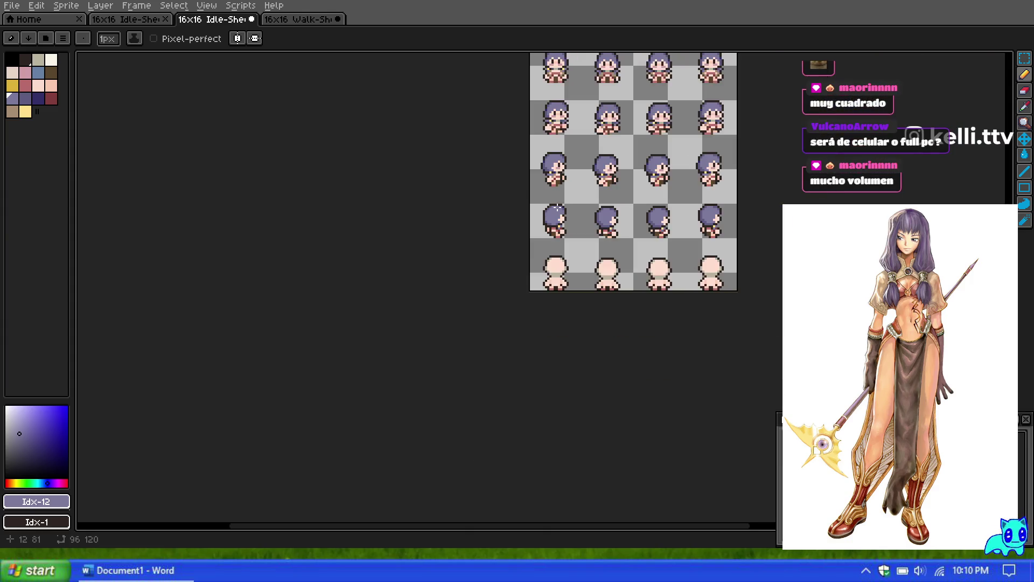
scroll(565, 190, "up", 5)
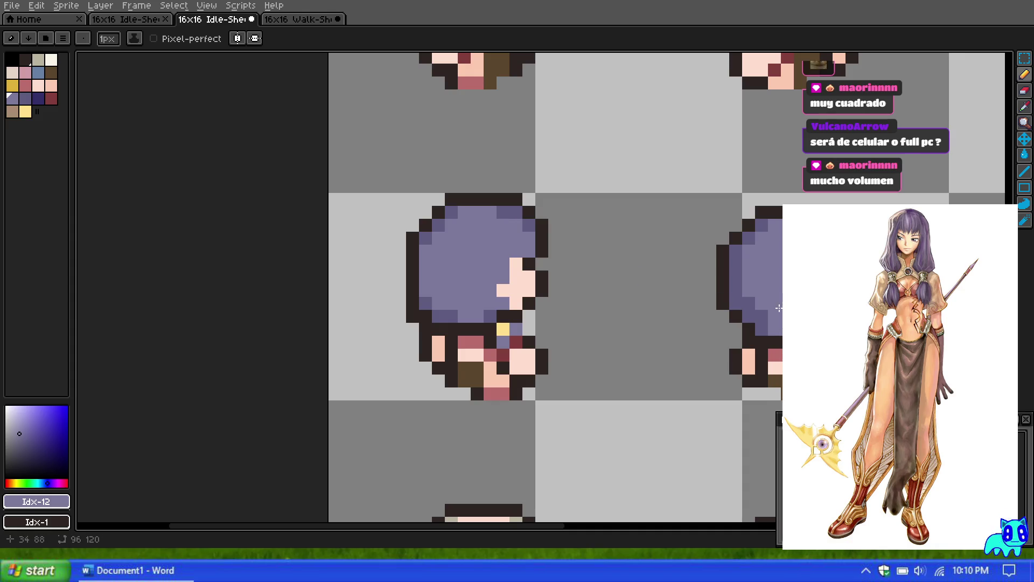
key("m")
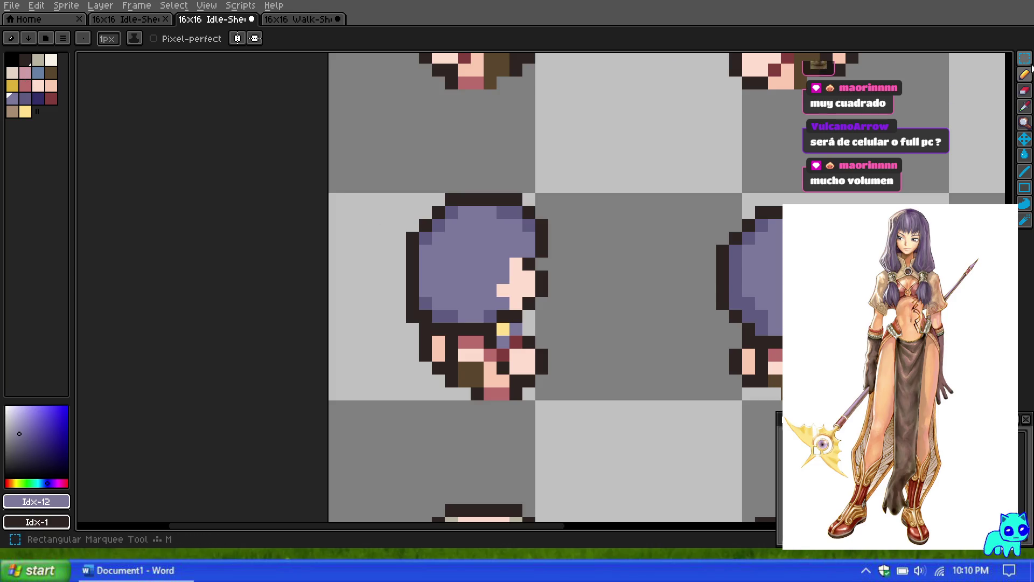
Select the first sprite's hair block and drag a copy onto the right-hand sprite.
mouse_move(396, 209)
left_mouse_down()
mouse_move(470, 282)
mouse_move(489, 319)
left_mouse_up()
mouse_move(426, 282)
left_mouse_down()
mouse_move(695, 280)
mouse_move(731, 294)
left_mouse_up()
left_click(630, 289)
scroll(590, 219, "down", 4)
scroll(590, 219, "up", 1)
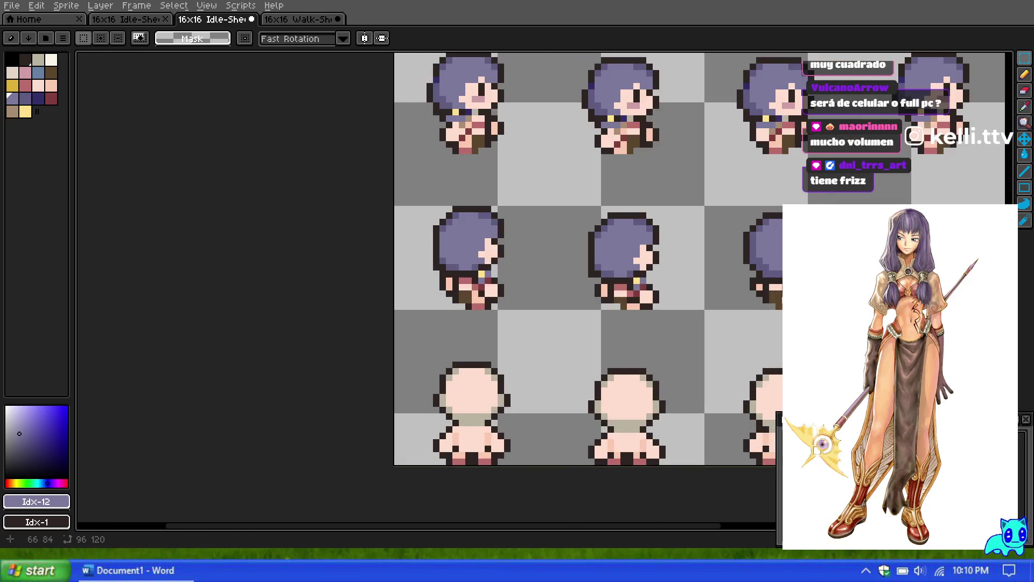
scroll(758, 235, "up", 1)
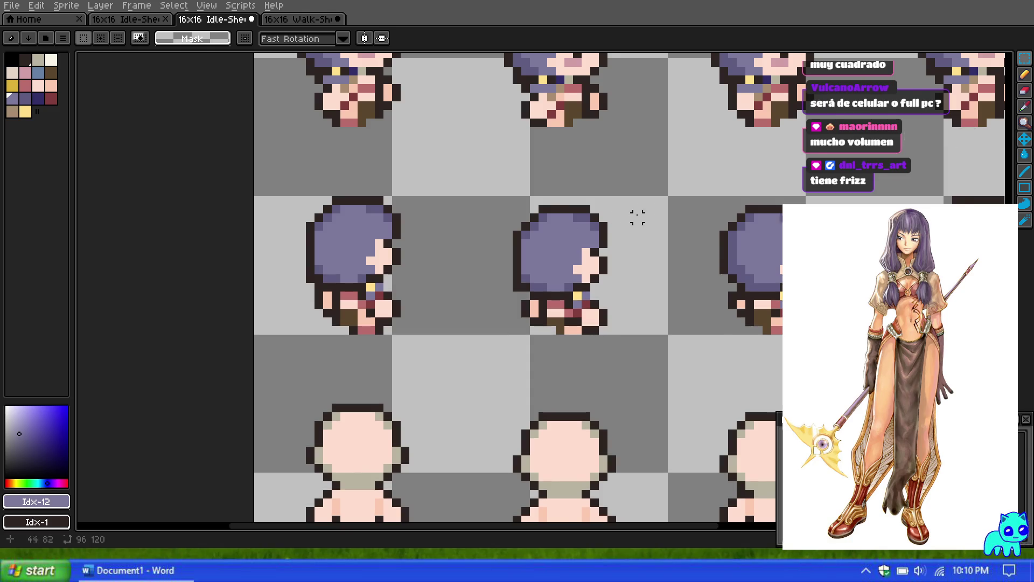
scroll(637, 215, "down", 2)
Paste the hair again and place copies on the middle and third sprites, committing each.
key("ctrl+v")
key("ctrl+z")
key("ctrl+v")
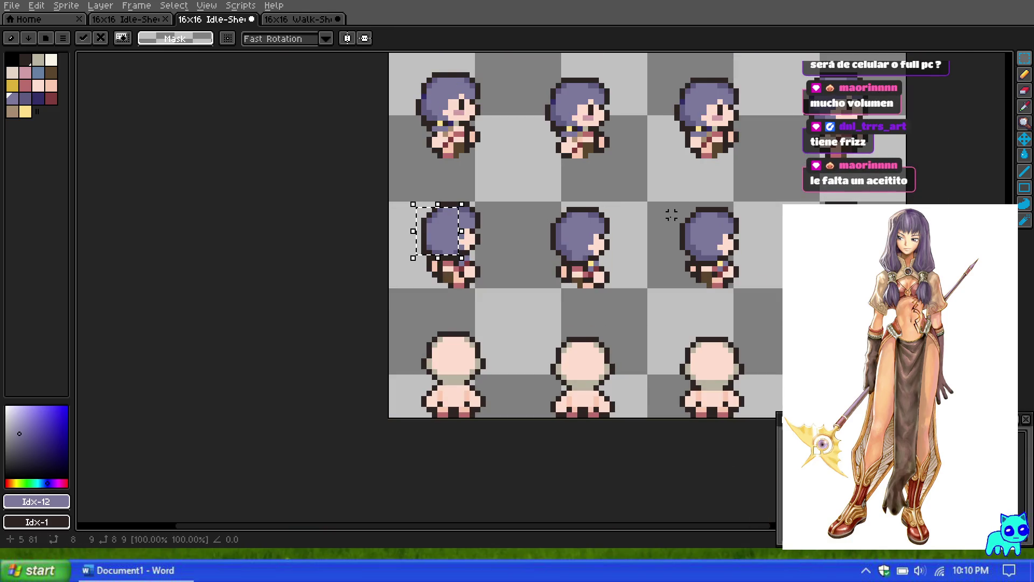
key("ctrl+z")
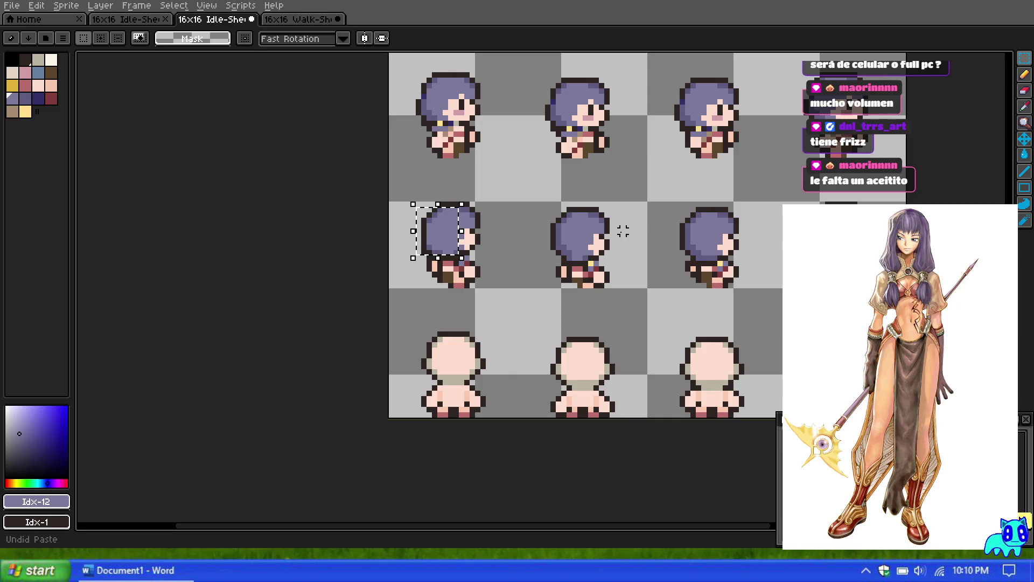
key("ctrl+v")
left_click_drag(436, 239, 564, 243)
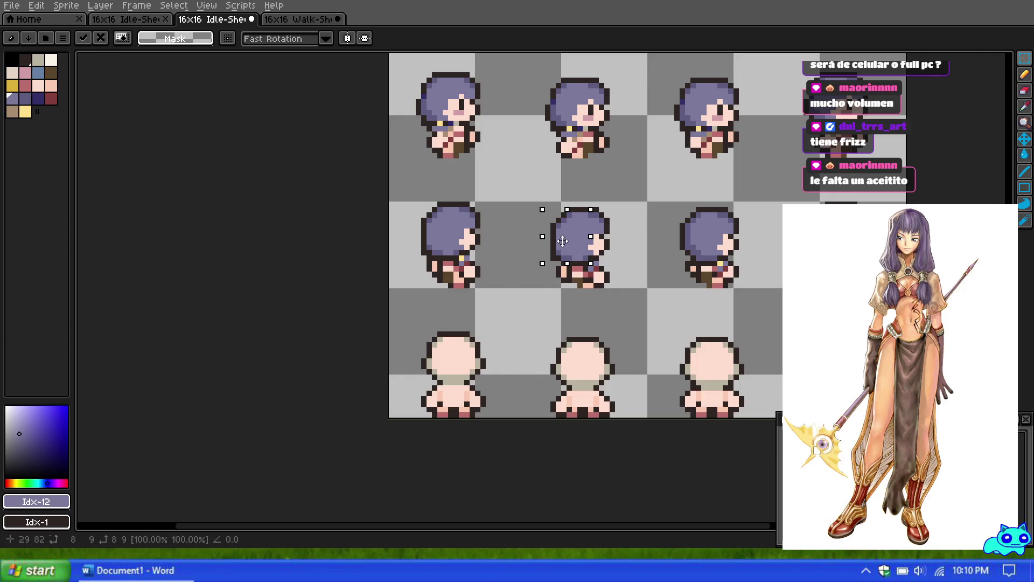
key("ctrl+v")
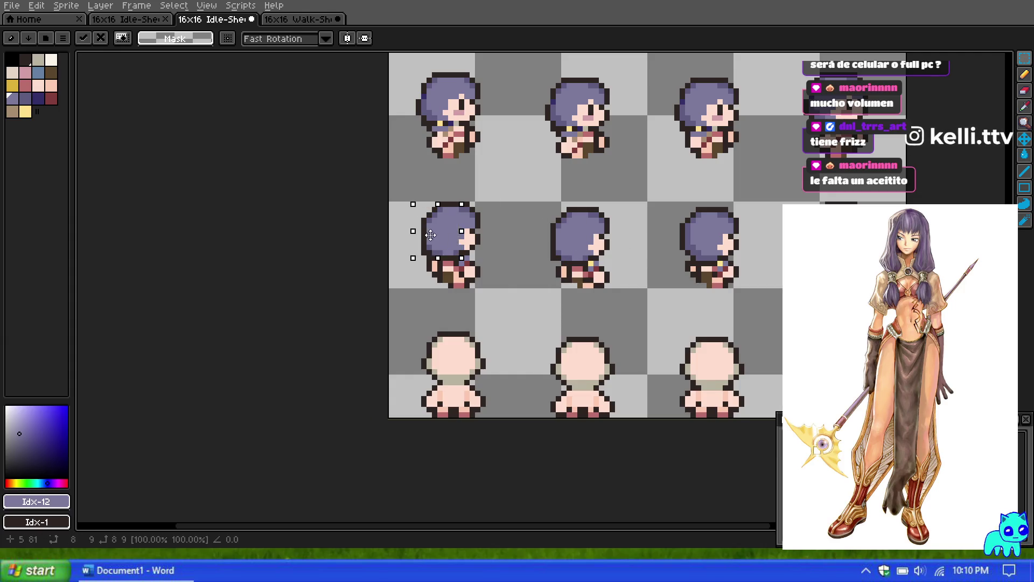
left_click_drag(431, 242, 689, 242)
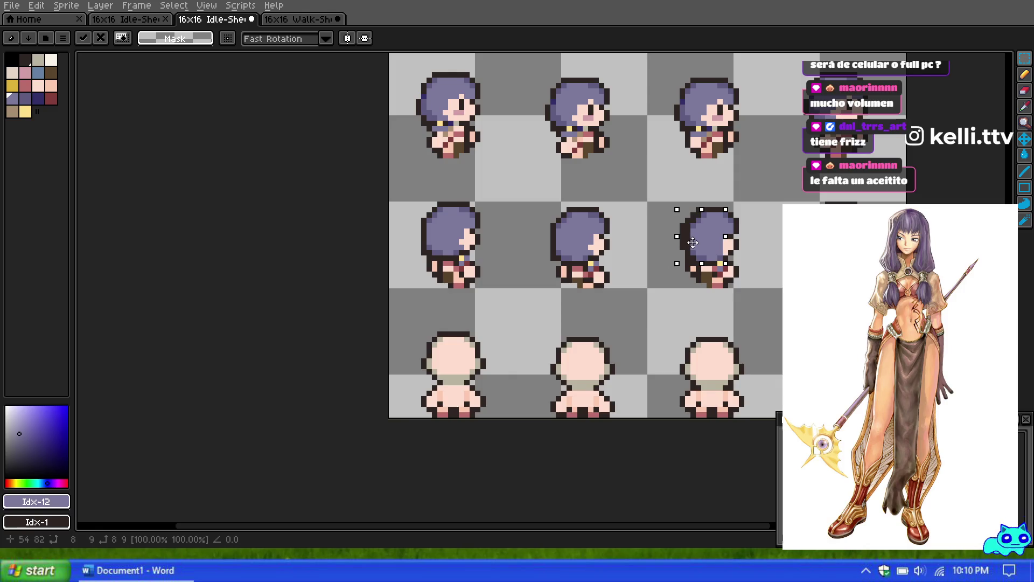
left_click(770, 250)
key("ctrl+v")
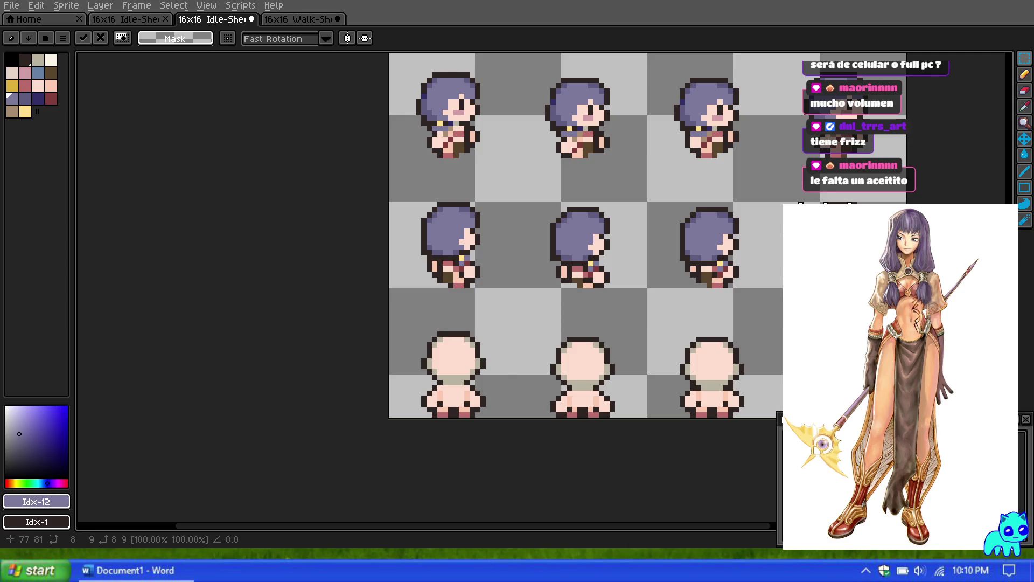
left_click(777, 258)
scroll(777, 257, "down", 3)
Switch to the Pencil and pick the dark outline colour.
scroll(740, 239, "up", 2)
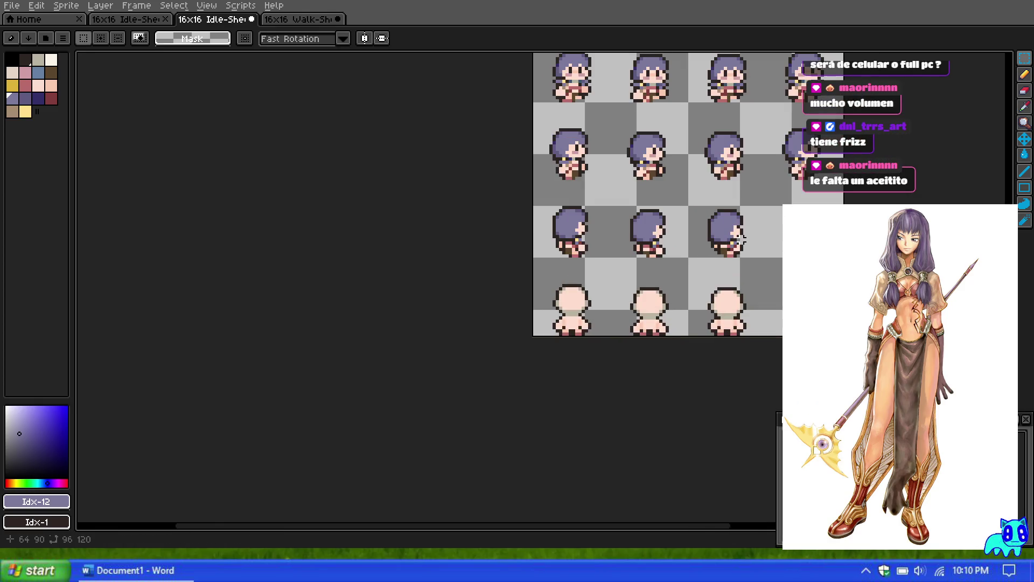
scroll(741, 238, "up", 2)
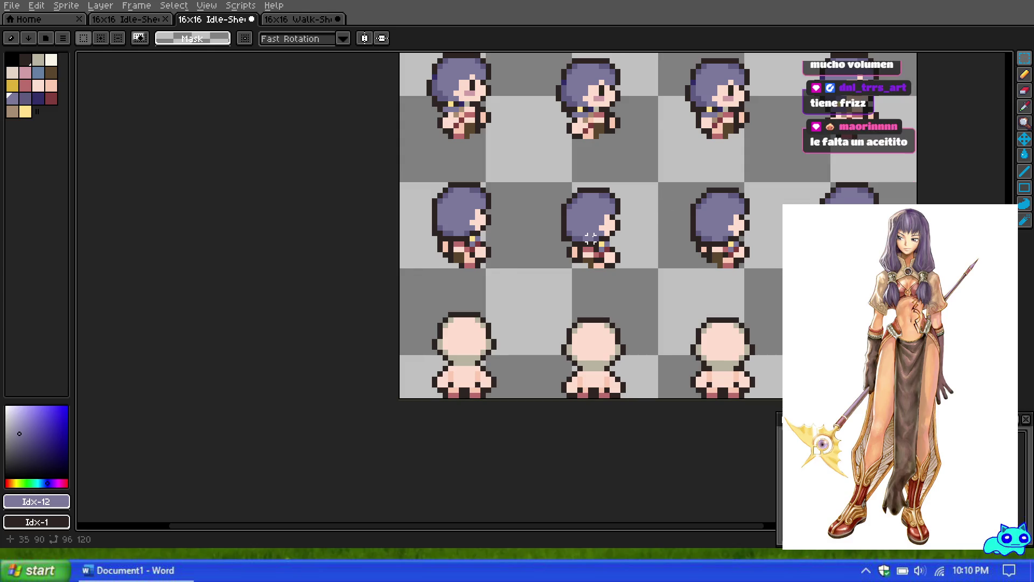
scroll(593, 210, "down", 1)
scroll(454, 169, "up", 2)
scroll(454, 168, "up", 4)
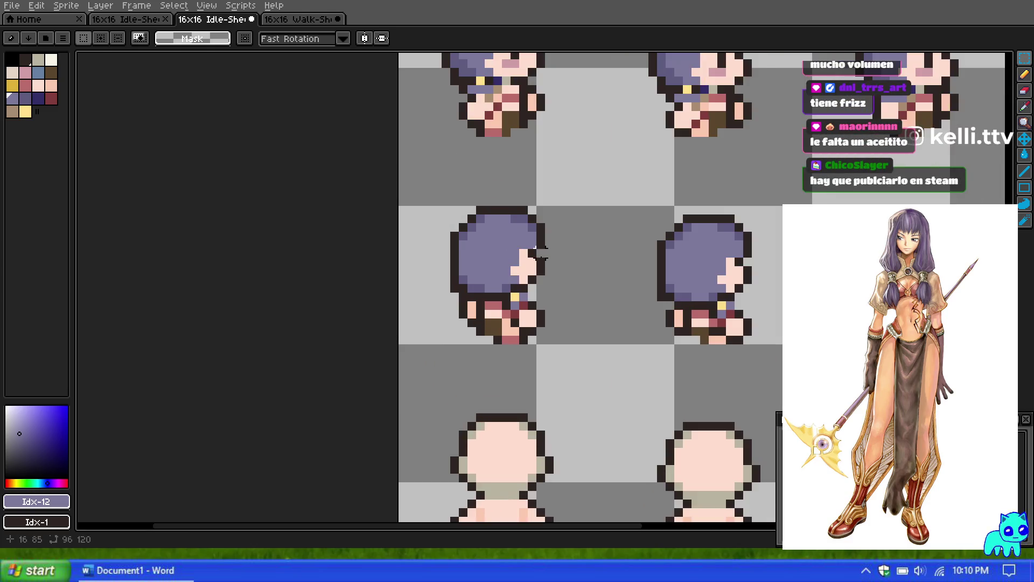
scroll(507, 253, "down", 3)
scroll(506, 253, "up", 2)
scroll(506, 253, "down", 1)
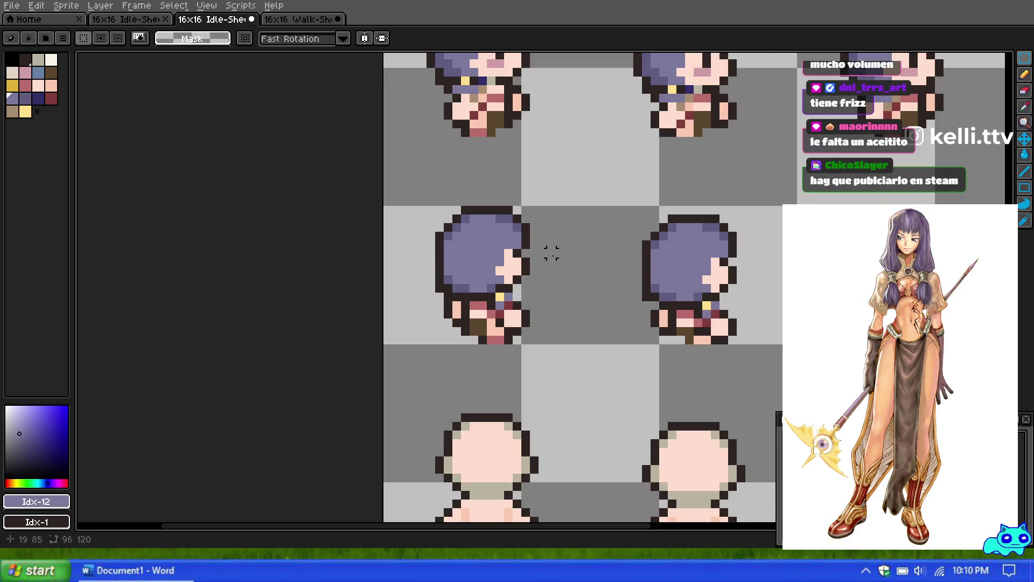
key("b")
scroll(493, 176, "down", 1)
scroll(492, 177, "up", 2)
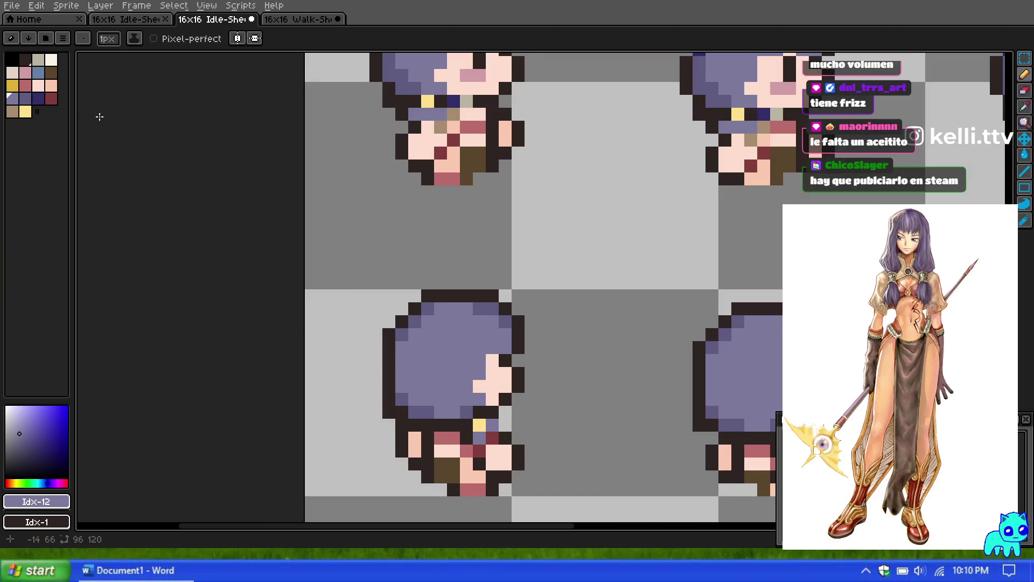
left_click(25, 59)
Try the darker purple hair shade as the drawing colour.
scroll(435, 274, "down", 4)
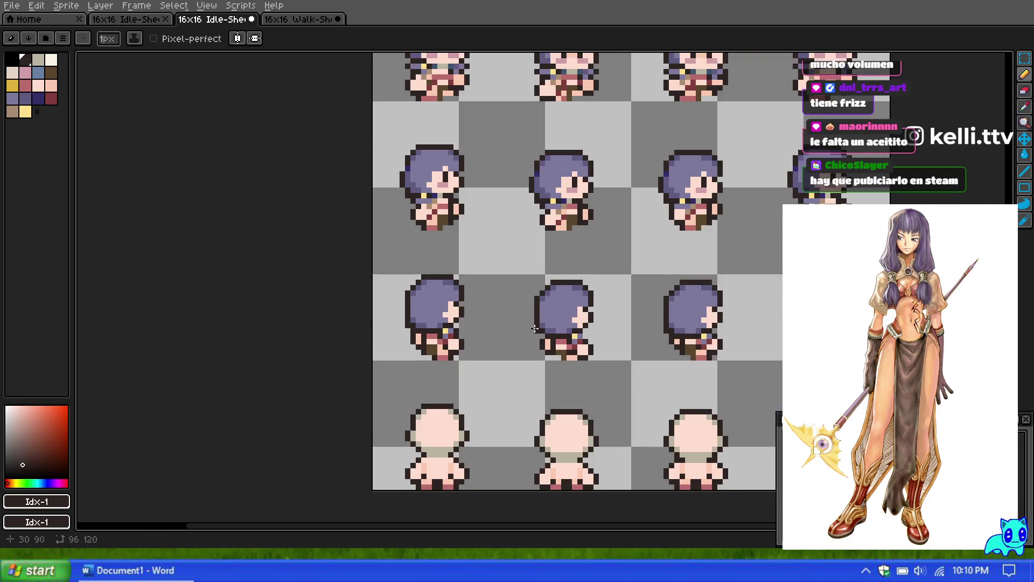
scroll(596, 356, "up", 1)
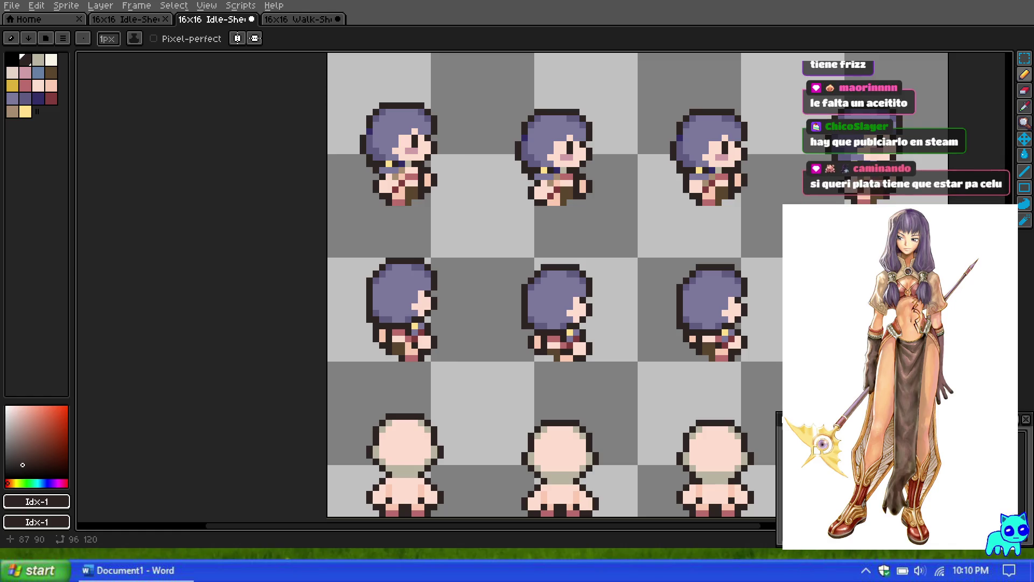
scroll(747, 328, "down", 1)
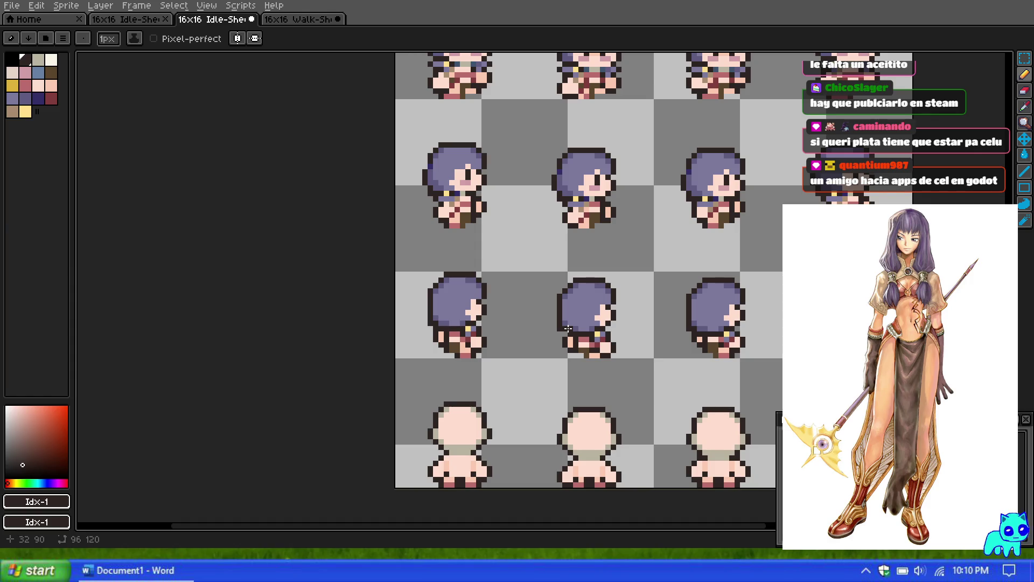
scroll(568, 328, "down", 8)
scroll(591, 316, "up", 6)
scroll(590, 316, "down", 1)
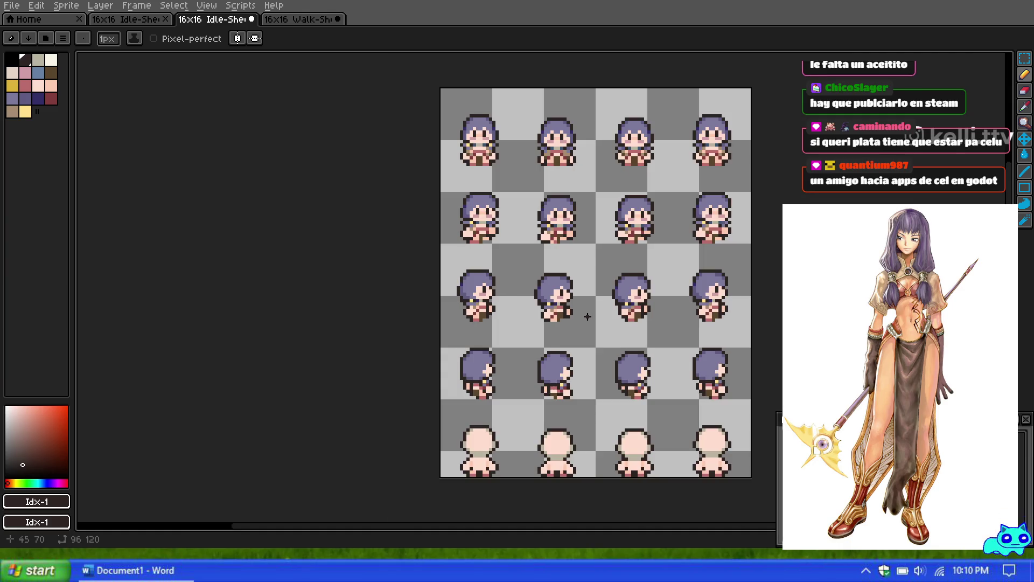
scroll(587, 316, "down", 1)
scroll(582, 350, "up", 2)
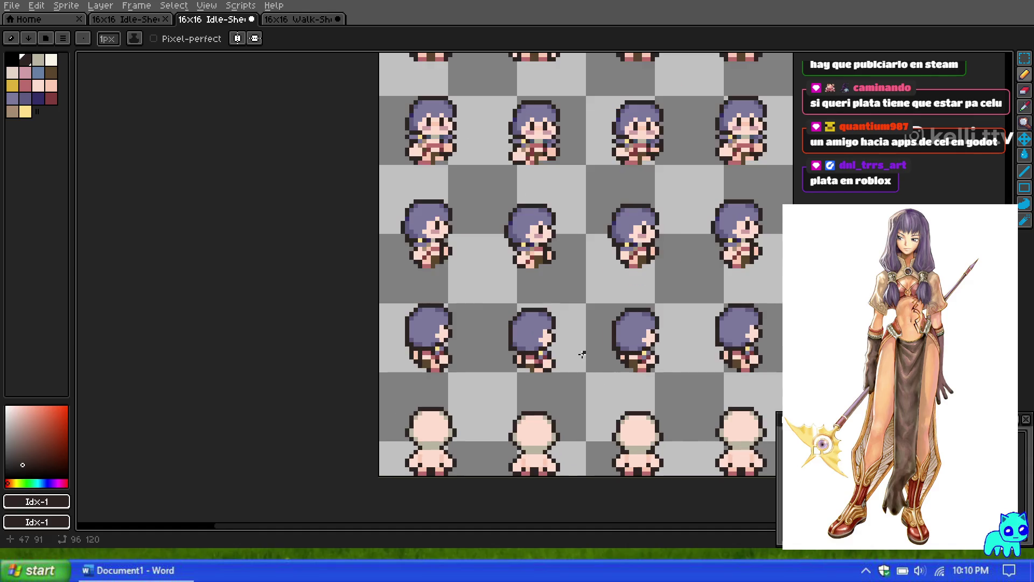
scroll(582, 354, "down", 3)
scroll(579, 355, "up", 3)
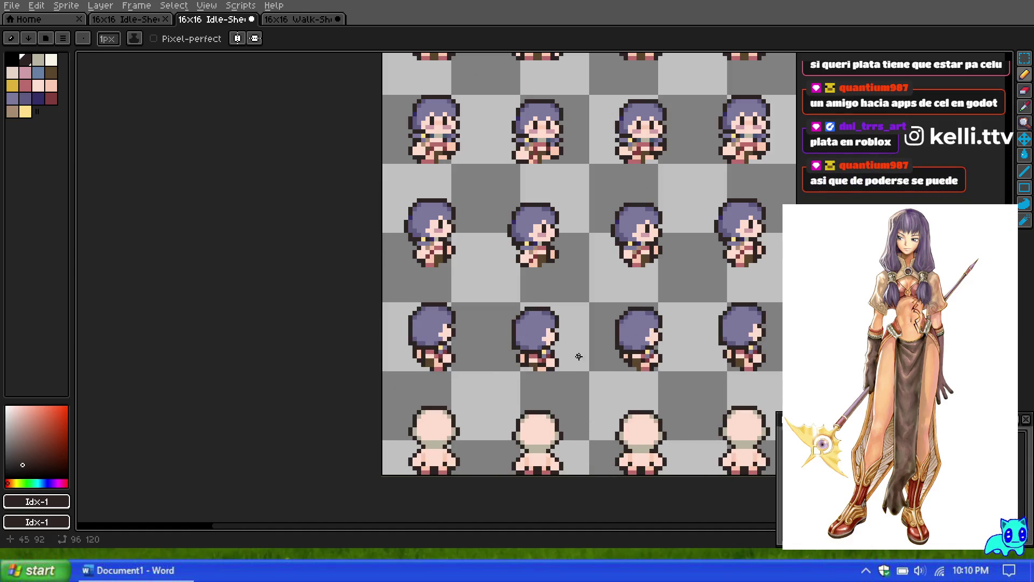
scroll(492, 352, "up", 2)
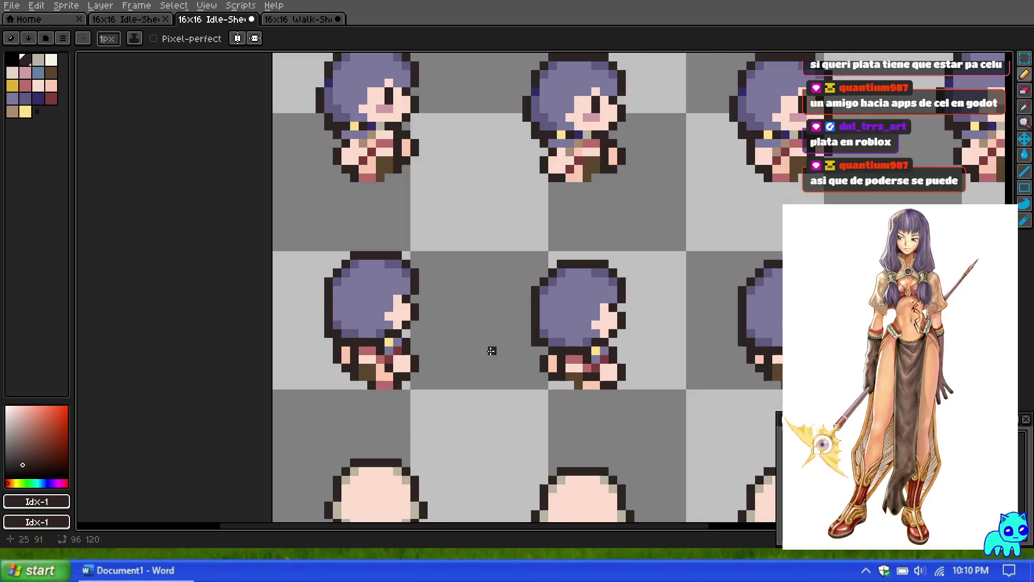
left_click(365, 322, "alt")
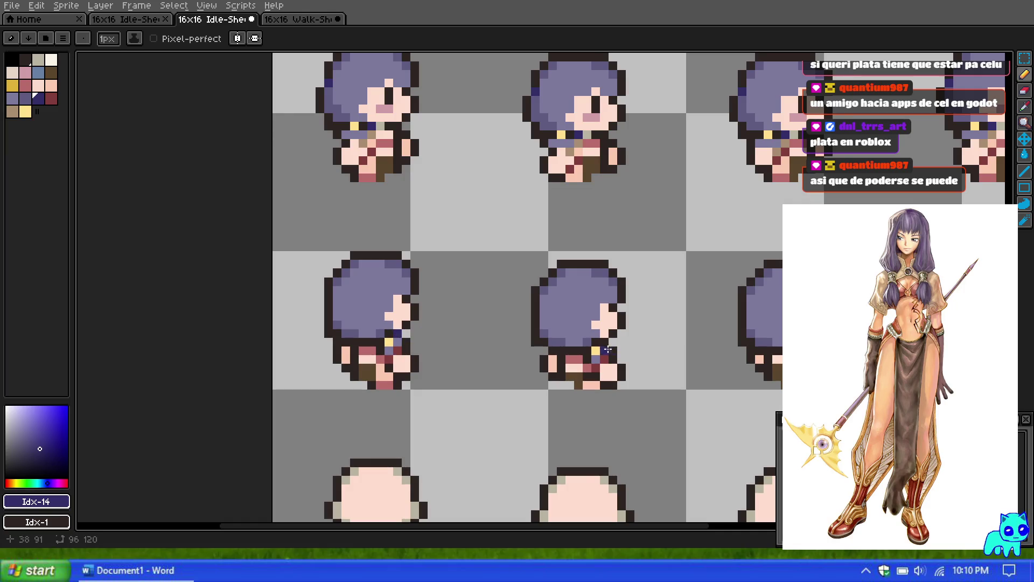
Pick the light lavender swatch (Idx-12) for the hair.
scroll(603, 299, "down", 2)
scroll(592, 301, "up", 2)
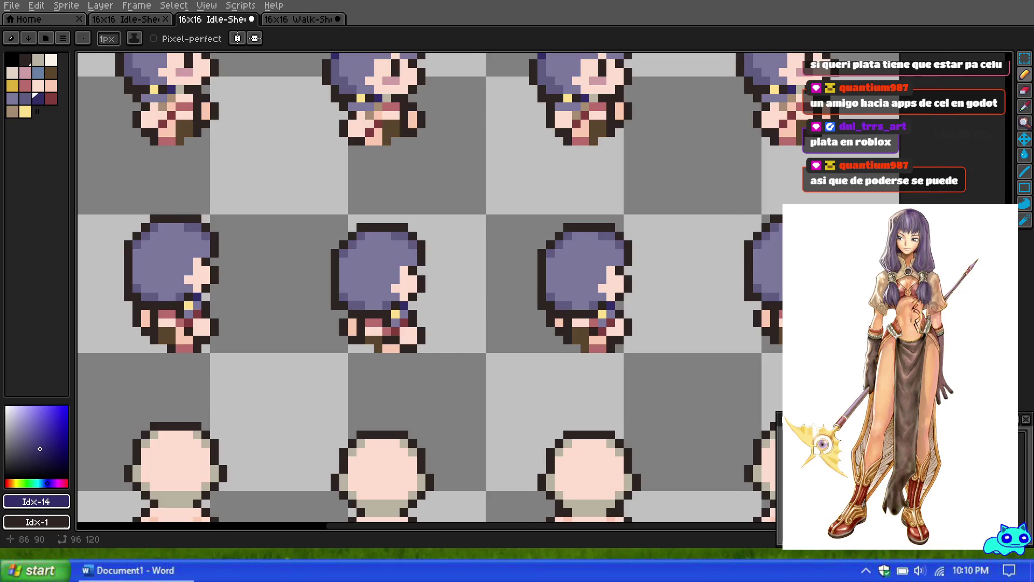
scroll(585, 306, "down", 2)
scroll(584, 306, "down", 4)
scroll(530, 284, "up", 3)
scroll(529, 284, "down", 3)
scroll(493, 325, "up", 1)
scroll(494, 329, "down", 1)
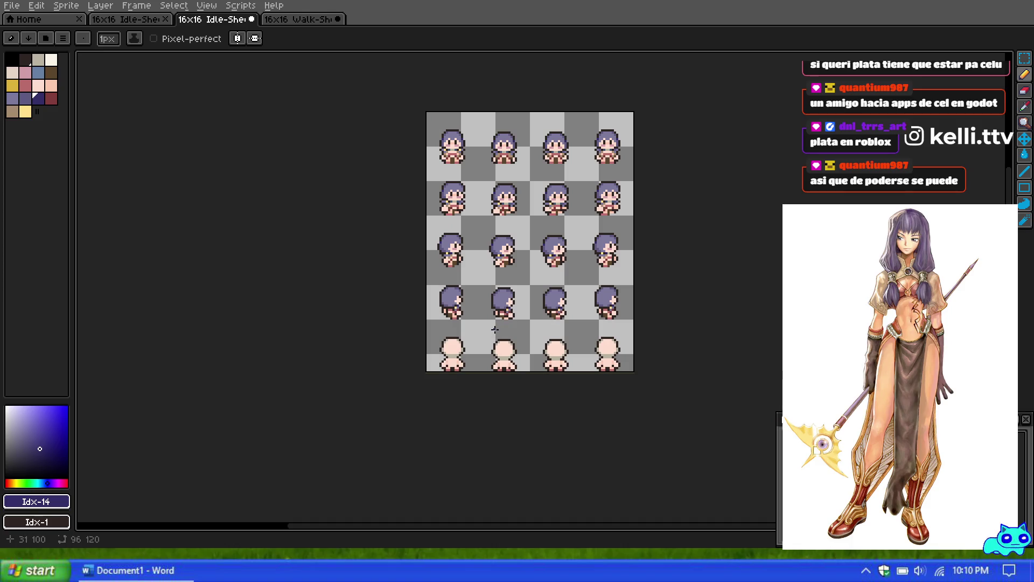
scroll(493, 329, "up", 1)
scroll(491, 334, "down", 3)
scroll(489, 341, "up", 3)
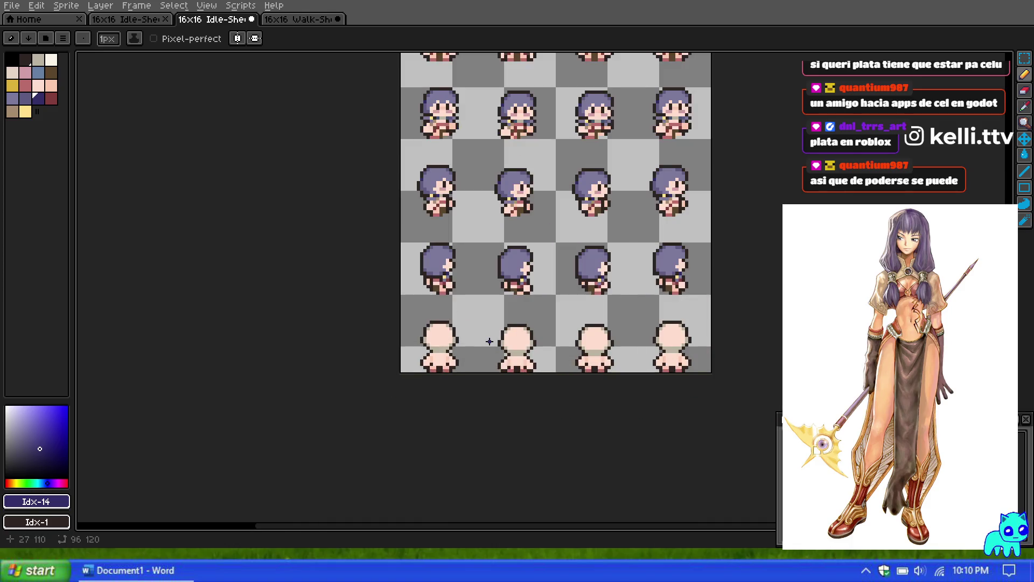
scroll(488, 341, "up", 1)
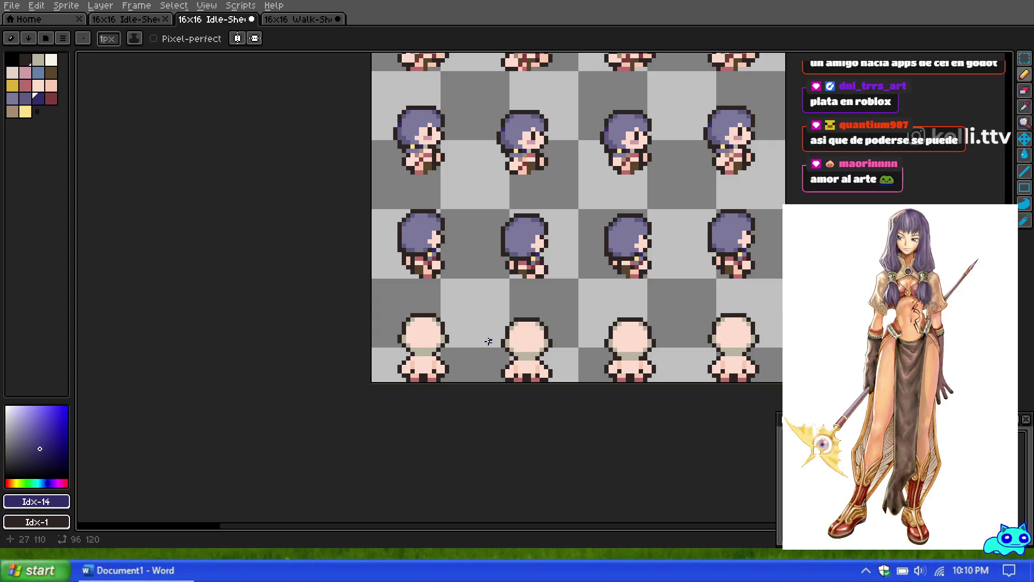
scroll(489, 341, "down", 3)
scroll(490, 293, "up", 2)
scroll(498, 283, "down", 4)
scroll(509, 269, "up", 4)
scroll(516, 262, "down", 2)
scroll(516, 262, "up", 2)
scroll(517, 262, "down", 1)
scroll(517, 263, "up", 1)
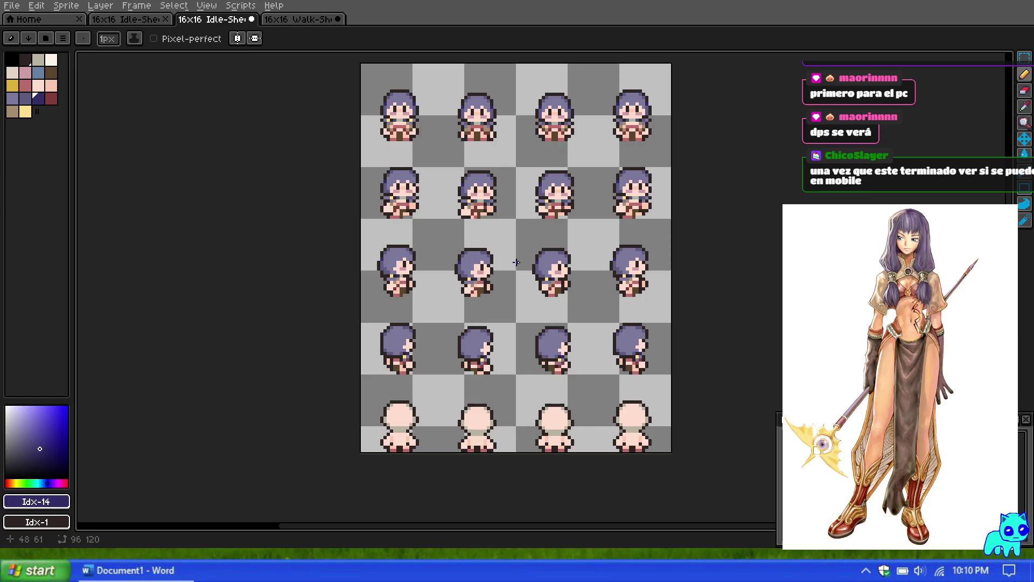
scroll(362, 256, "up", 1)
scroll(363, 257, "up", 1)
scroll(426, 259, "up", 1)
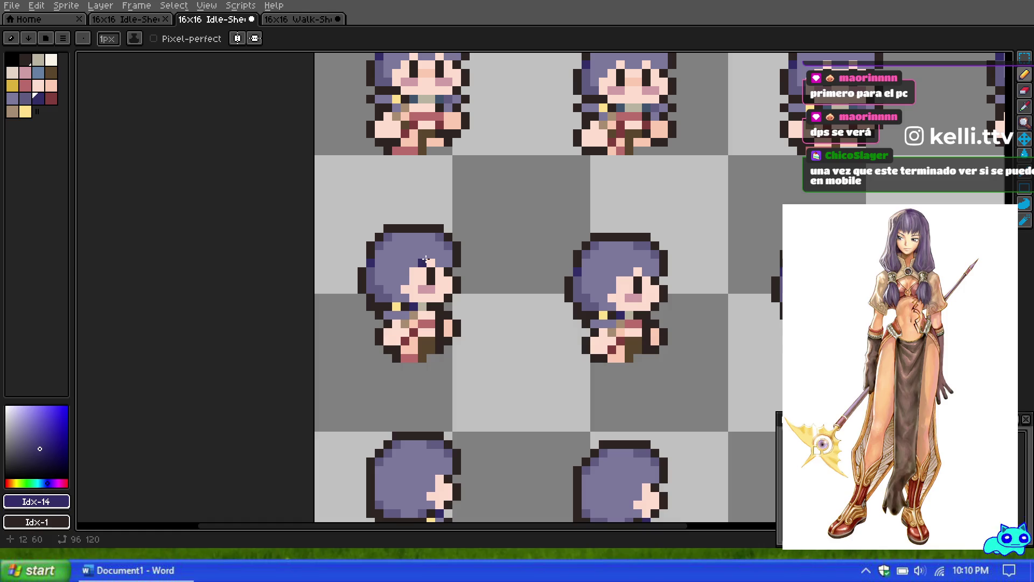
left_click(372, 245, "alt")
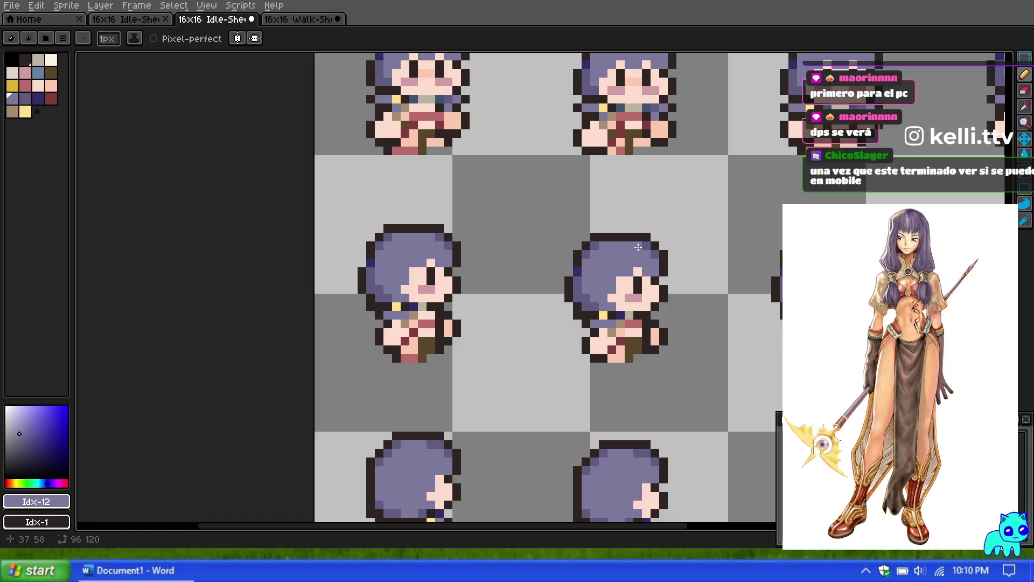
Zoom over the sprite sheet and switch to the Rectangular Marquee tool.
scroll(683, 254, "down", 1)
scroll(684, 254, "up", 1)
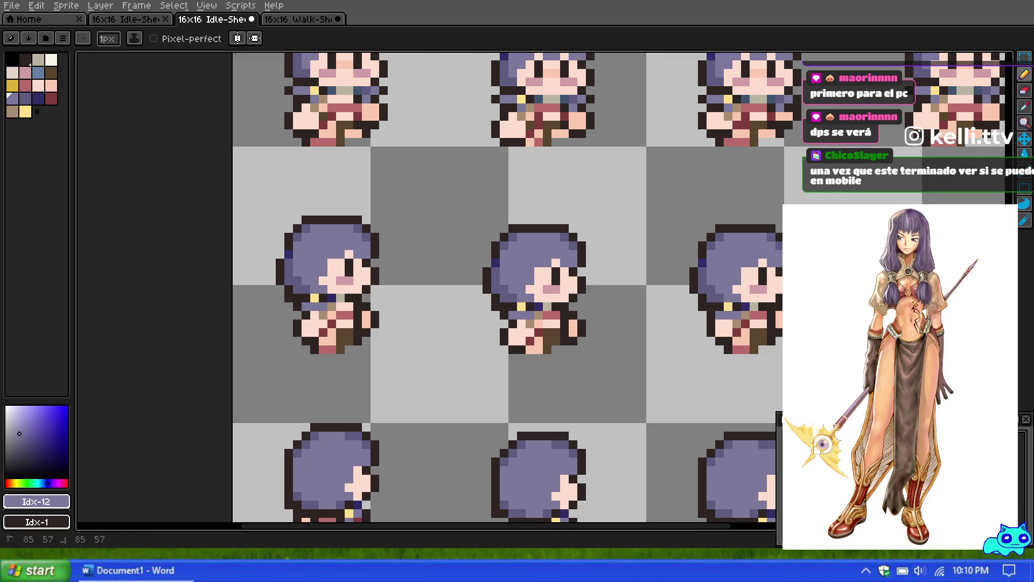
scroll(684, 253, "down", 2)
scroll(630, 252, "down", 2)
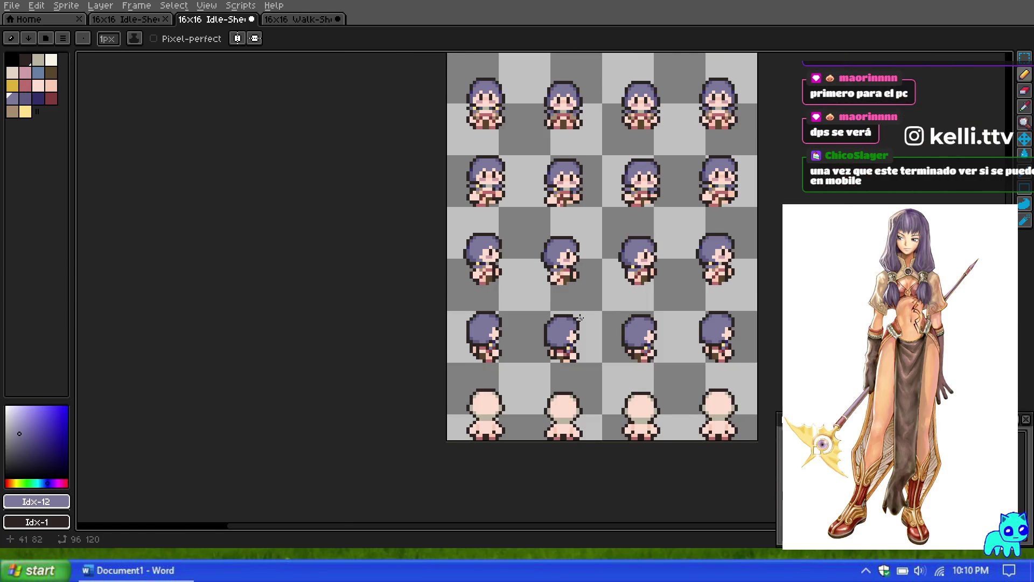
scroll(579, 318, "up", 1)
scroll(579, 318, "up", 1)
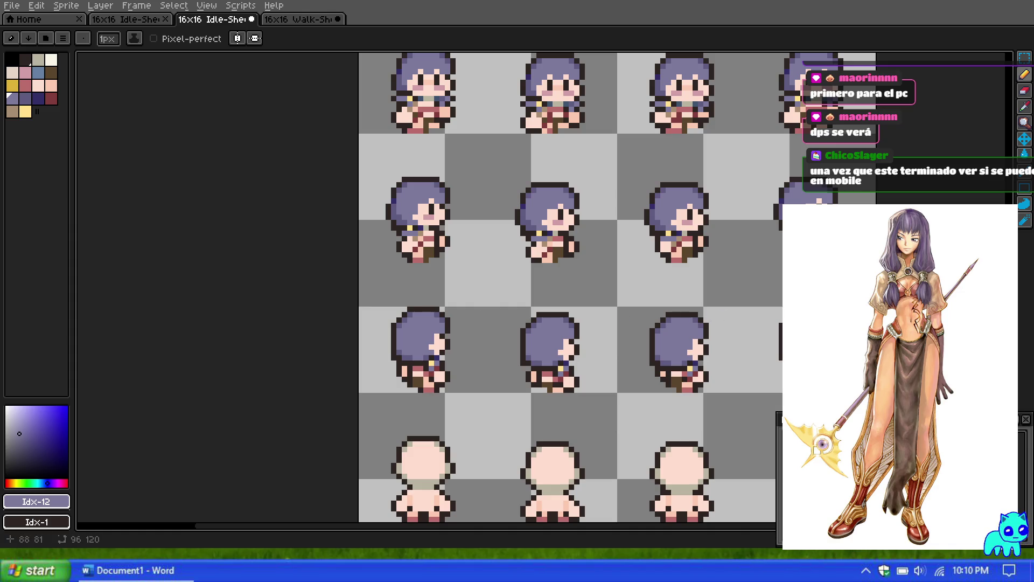
scroll(561, 253, "down", 2)
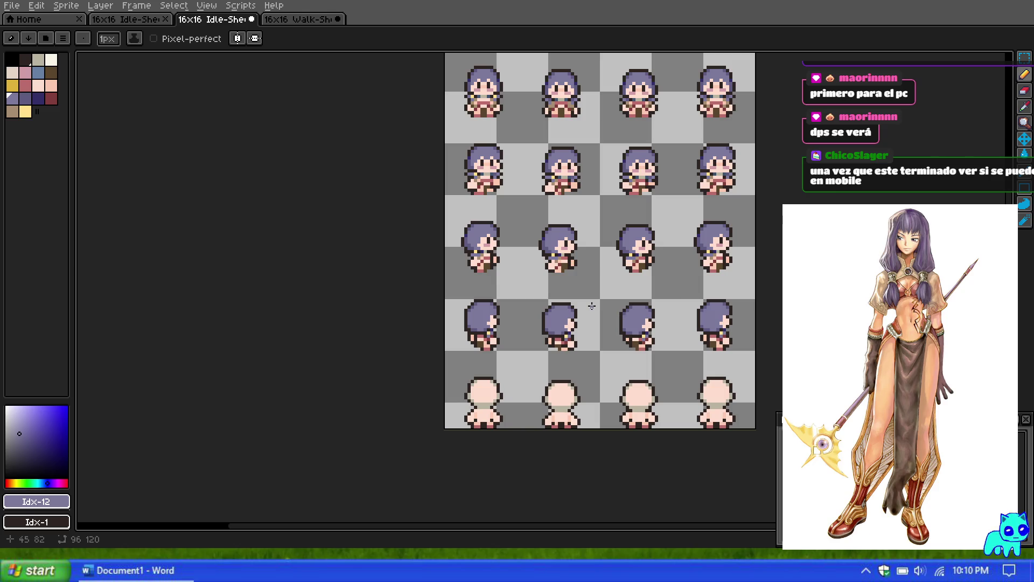
scroll(574, 305, "down", 2)
scroll(550, 301, "up", 2)
scroll(536, 298, "down", 1)
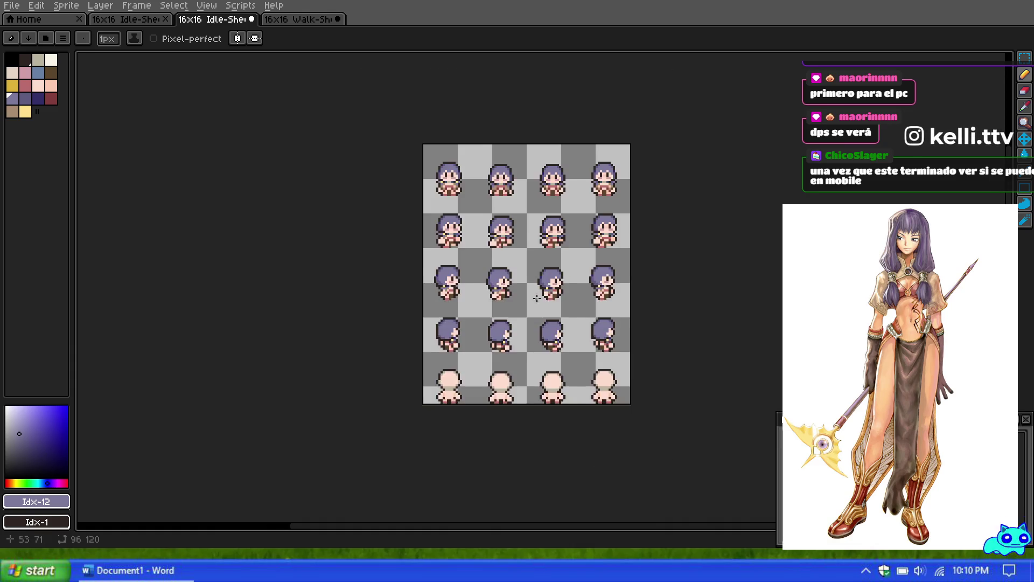
scroll(537, 298, "up", 1)
scroll(493, 298, "down", 2)
scroll(424, 298, "up", 3)
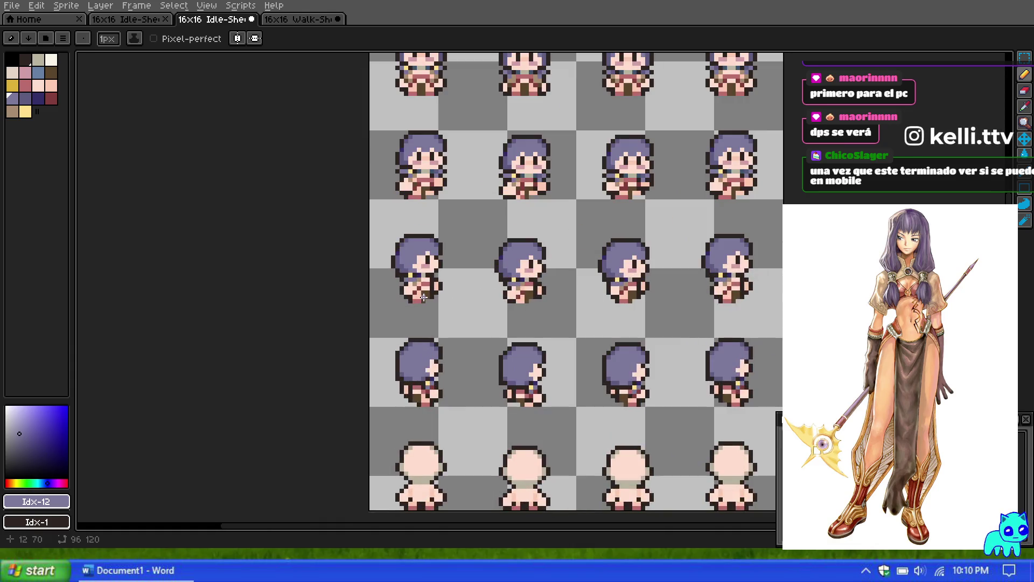
scroll(428, 313, "down", 1)
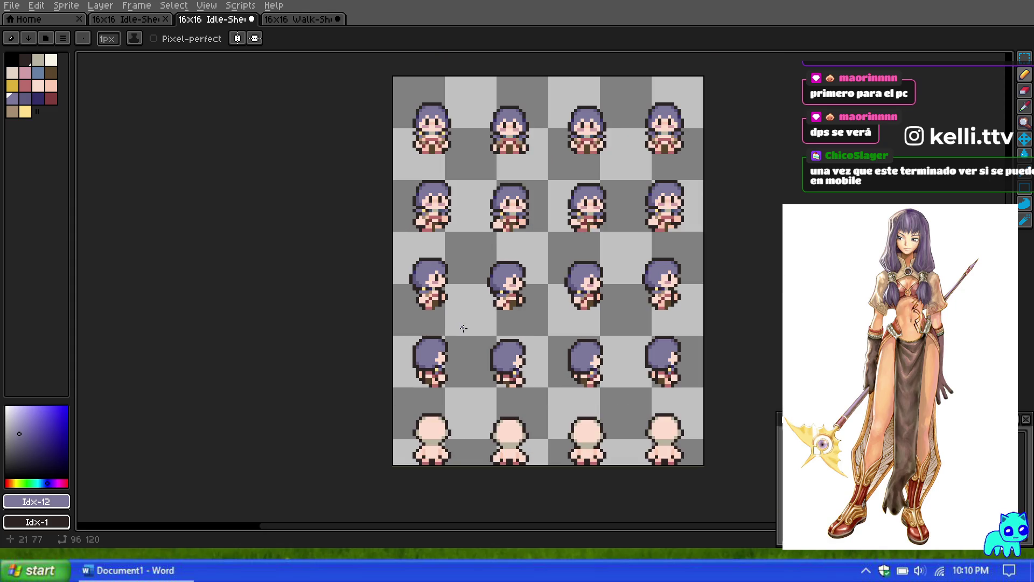
scroll(463, 327, "down", 4)
scroll(467, 357, "up", 4)
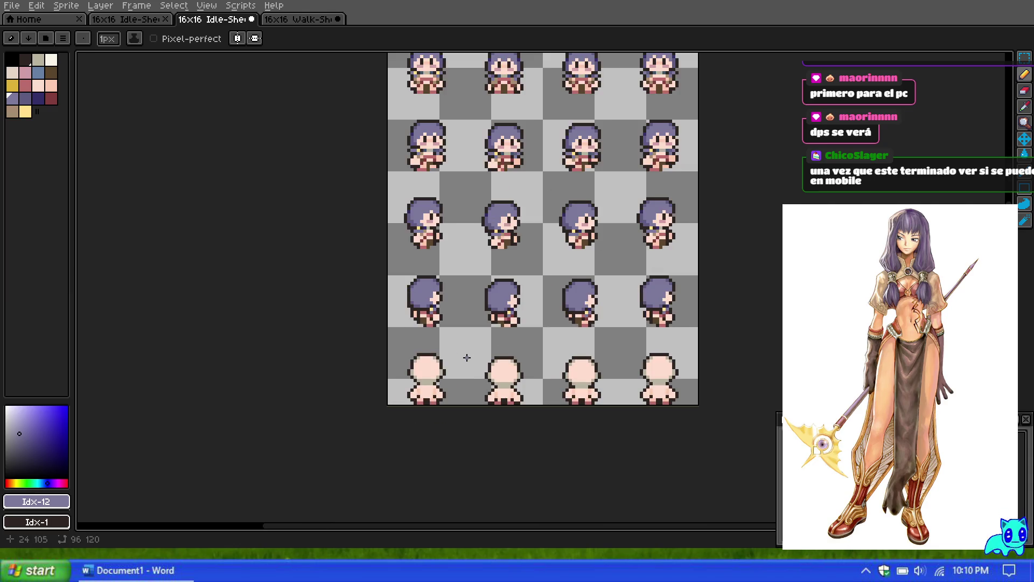
scroll(466, 357, "up", 1)
scroll(461, 307, "down", 3)
scroll(461, 308, "up", 2)
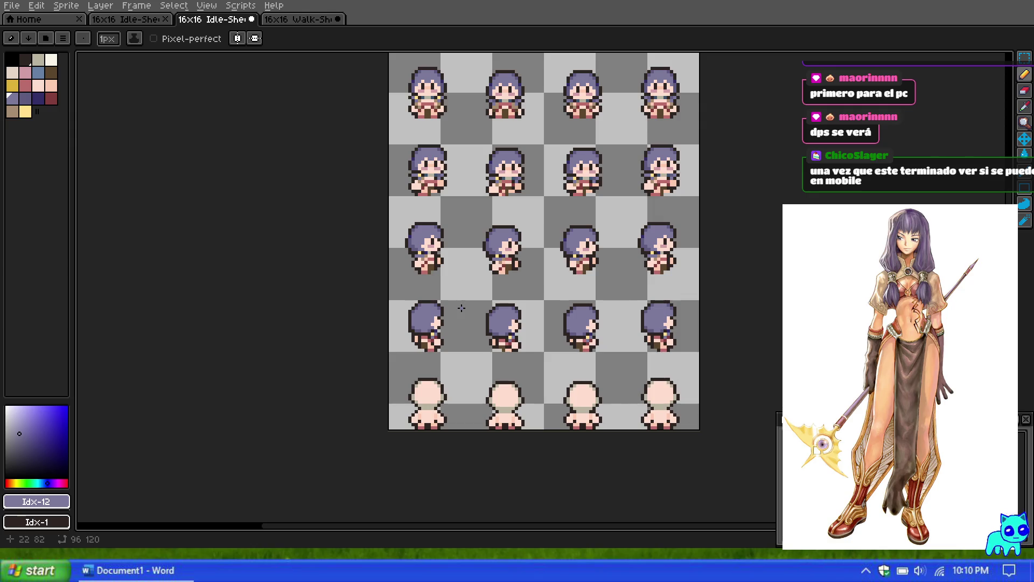
scroll(460, 201, "down", 1)
scroll(418, 88, "up", 2)
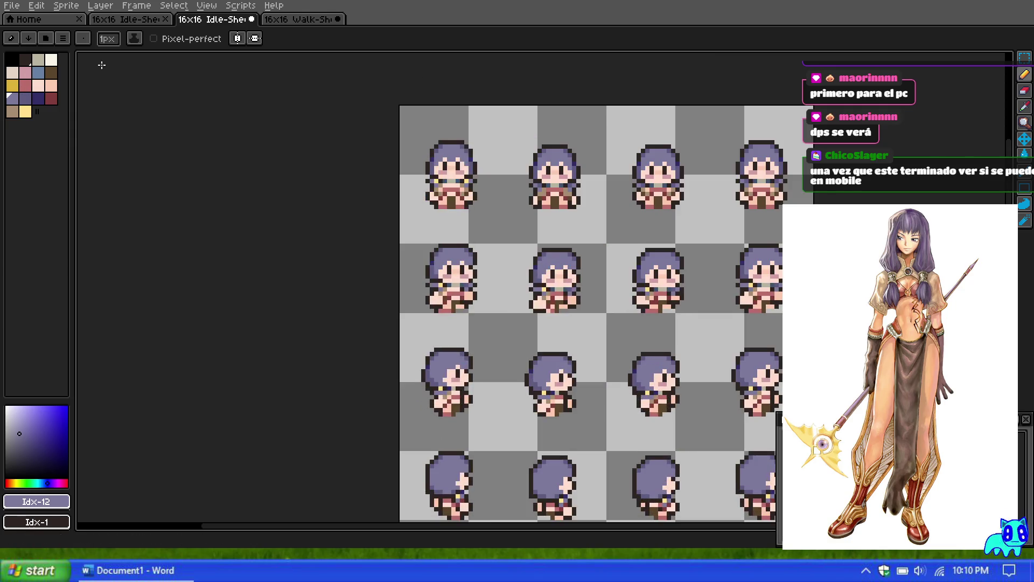
left_click(1024, 57)
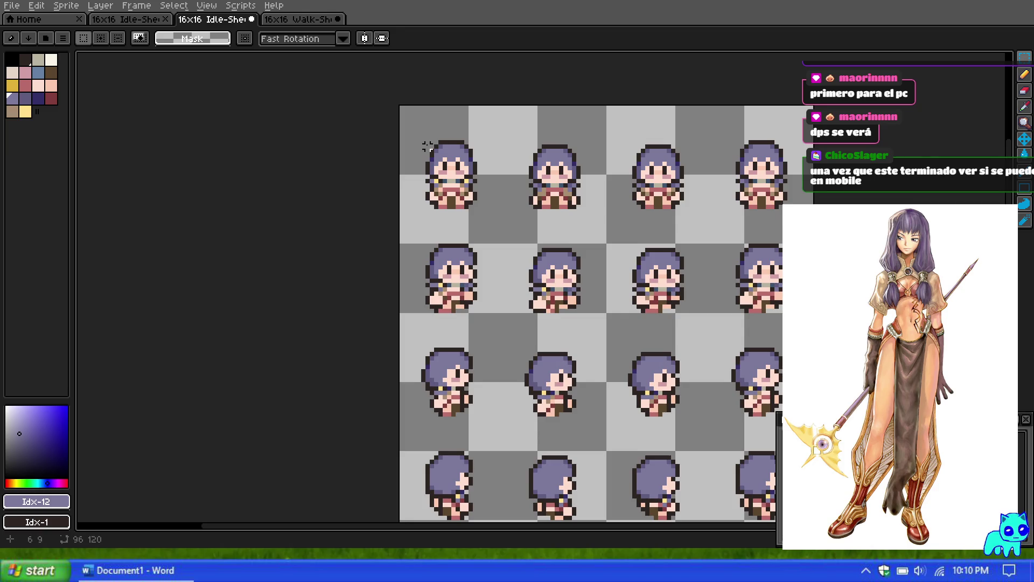
Marquee the front sprite's necklace and shoulder rows, then reselect just the necklace rows.
scroll(427, 146, "down", 3)
scroll(444, 145, "up", 2)
scroll(444, 146, "down", 2)
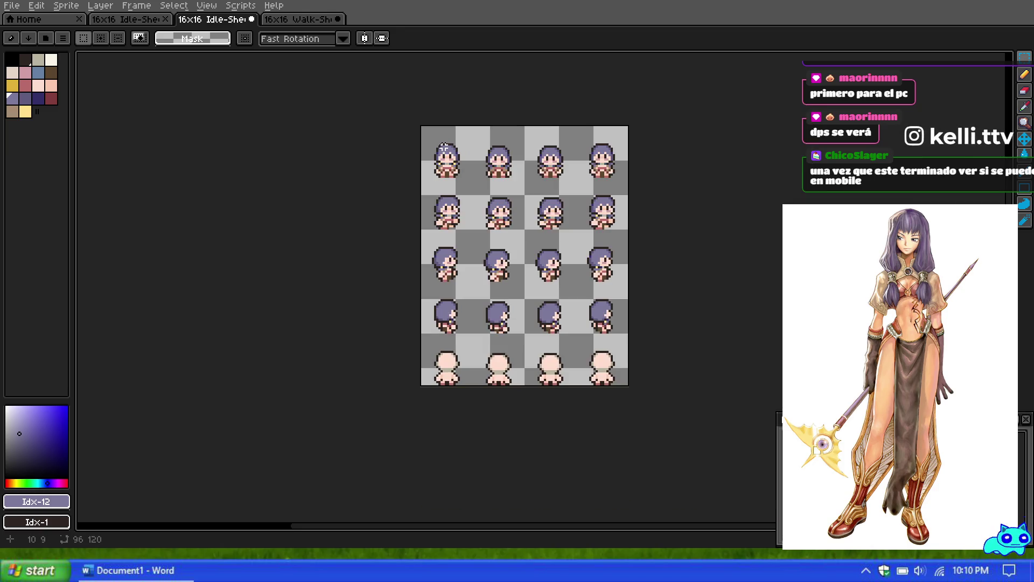
scroll(439, 156, "up", 5)
scroll(427, 155, "up", 1)
scroll(427, 155, "up", 2)
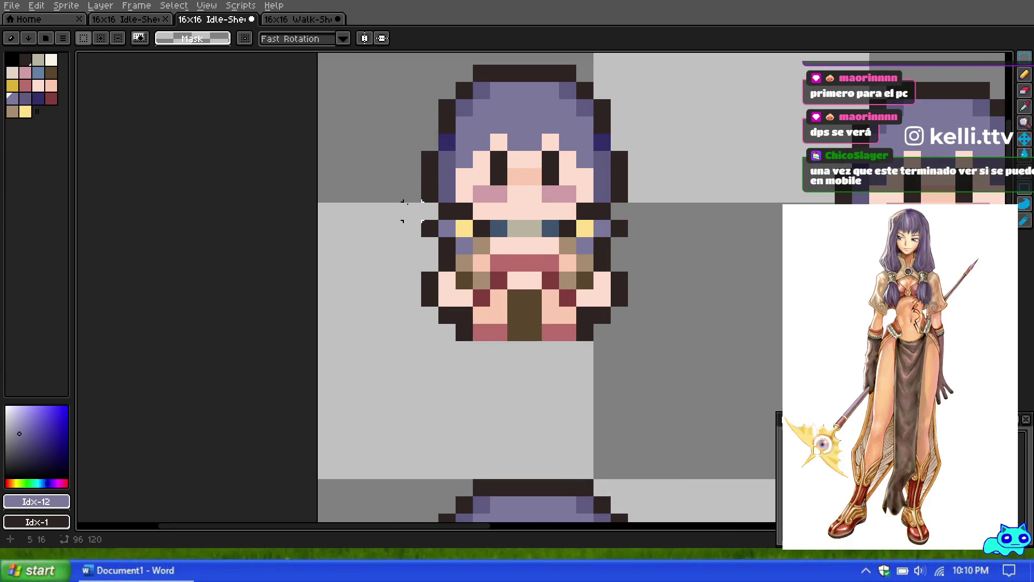
mouse_move(395, 193)
left_mouse_down()
mouse_move(598, 228)
mouse_move(668, 264)
mouse_move(686, 260)
mouse_move(636, 227)
mouse_move(653, 256)
mouse_move(666, 338)
left_mouse_up()
left_click(738, 237)
mouse_move(671, 212)
left_mouse_down()
mouse_move(428, 320)
mouse_move(361, 331)
left_mouse_up()
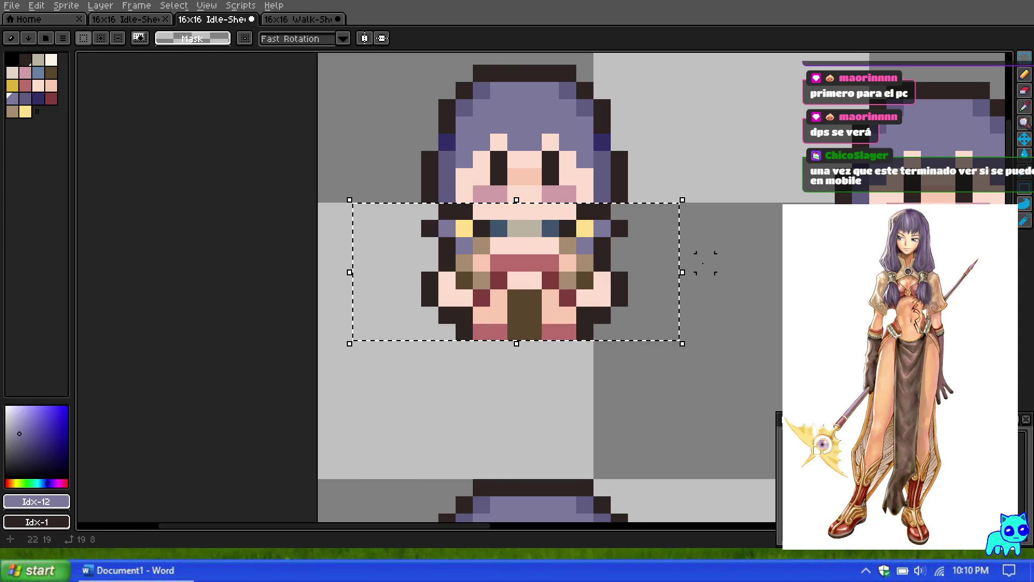
Select the 15x2 necklace strip on the front sprite, then deselect it.
scroll(412, 228, "down", 1)
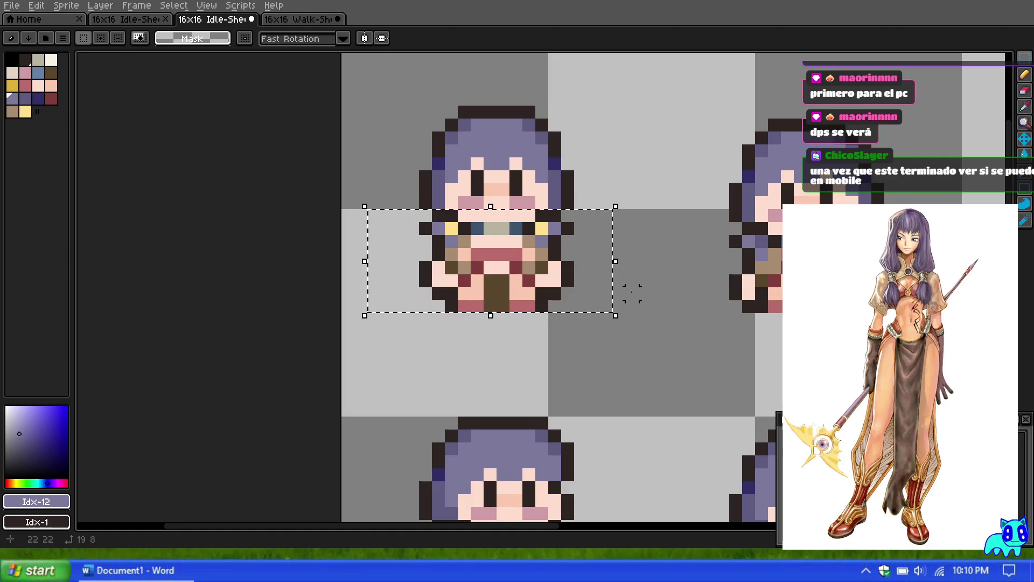
scroll(625, 280, "down", 4)
scroll(548, 308, "up", 2)
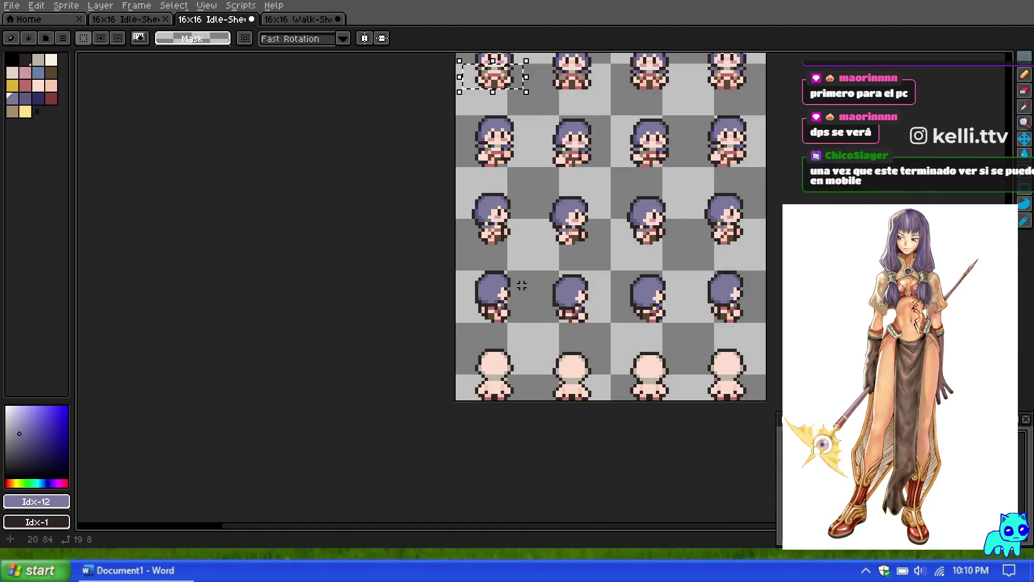
scroll(523, 288, "down", 1)
scroll(508, 114, "up", 3)
scroll(509, 115, "up", 2)
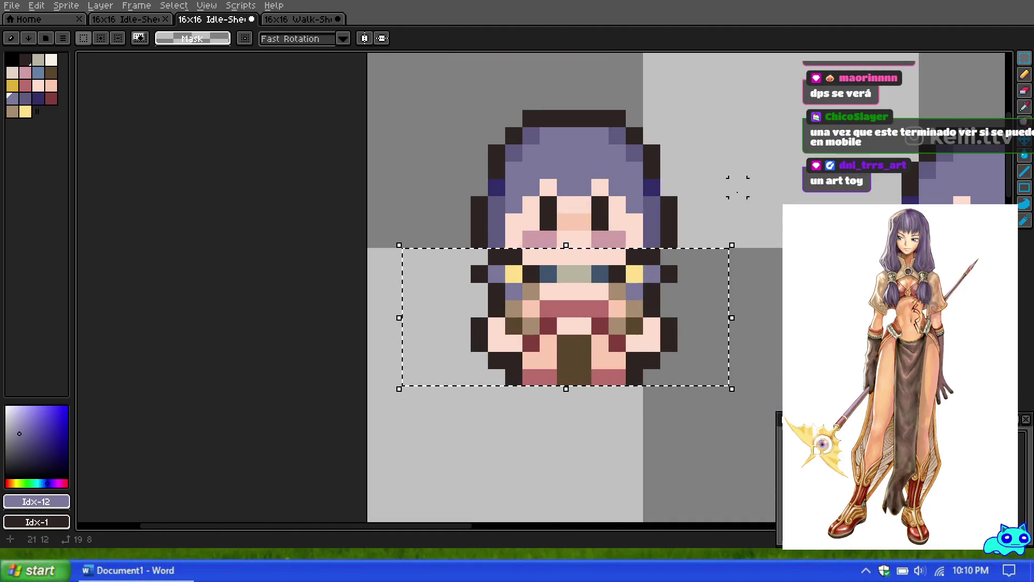
mouse_move(462, 274)
left_mouse_down()
mouse_move(703, 294)
mouse_move(697, 286)
left_mouse_up()
left_click(734, 323)
Pick the dark navy swatch (Idx-14) as the drawing colour.
scroll(544, 288, "down", 1)
scroll(546, 286, "down", 4)
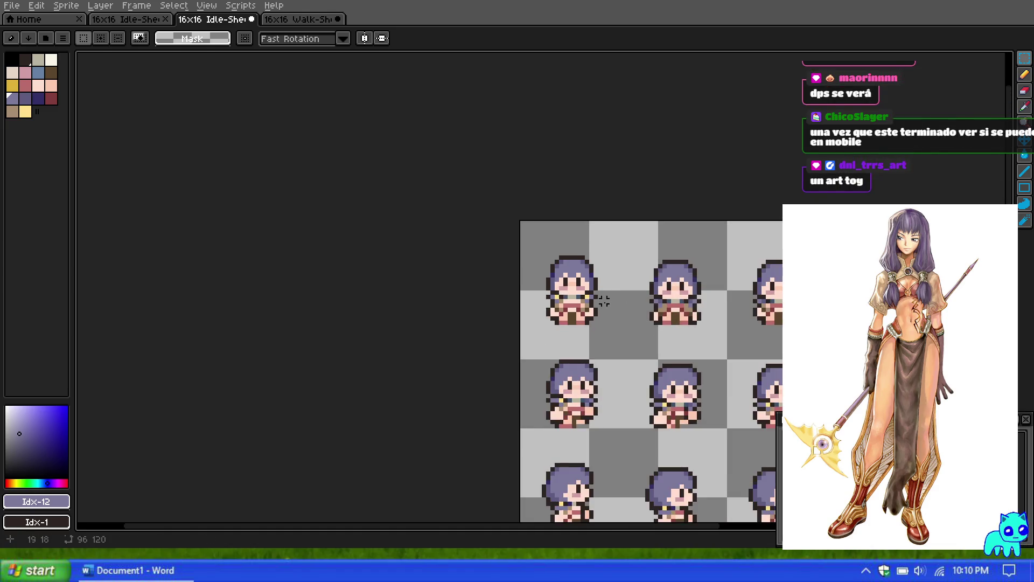
scroll(592, 300, "up", 5)
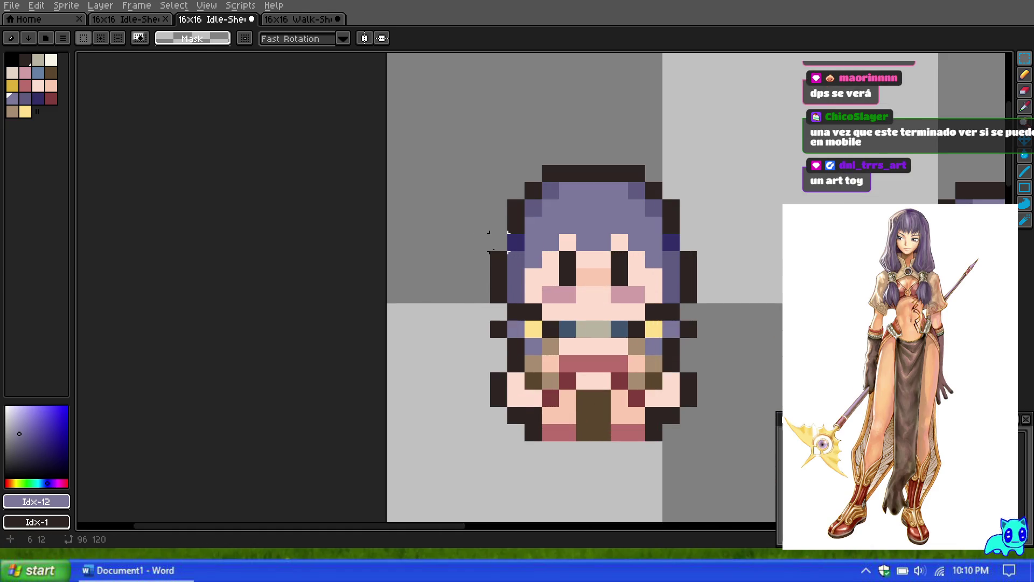
scroll(528, 431, "down", 3)
scroll(485, 468, "up", 3)
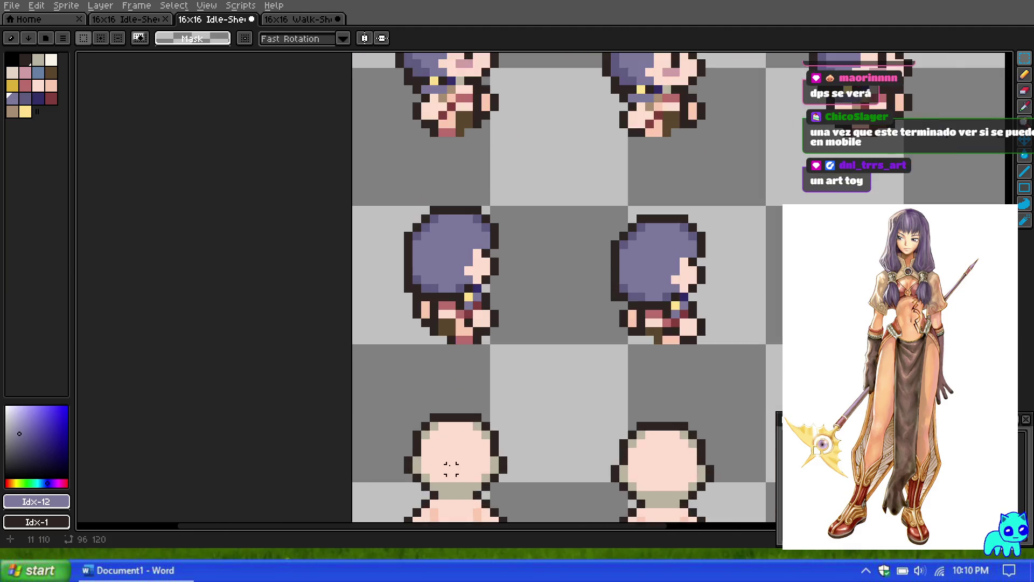
scroll(452, 468, "up", 1)
left_click(36, 99)
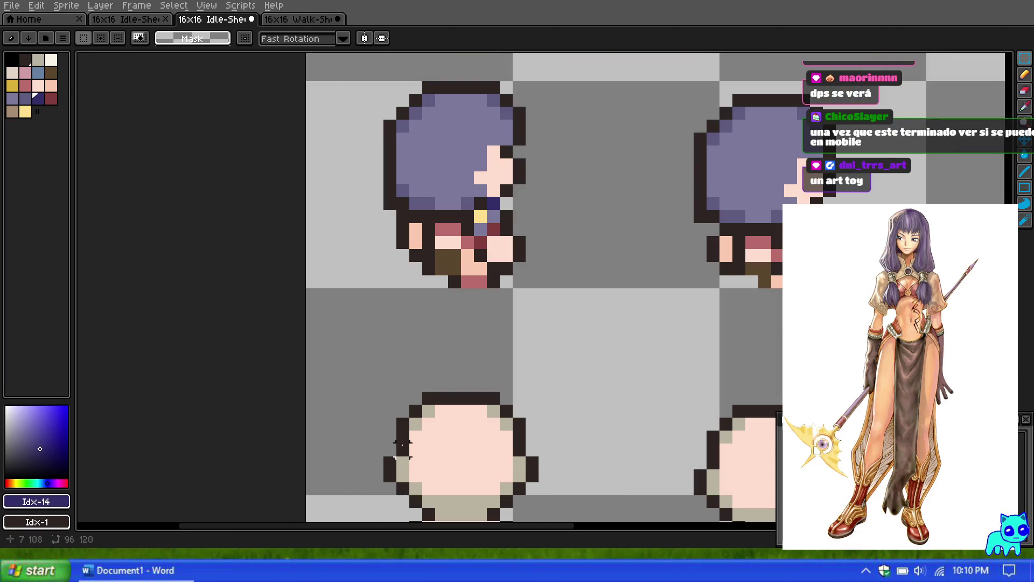
scroll(570, 229, "down", 4)
scroll(533, 282, "up", 3)
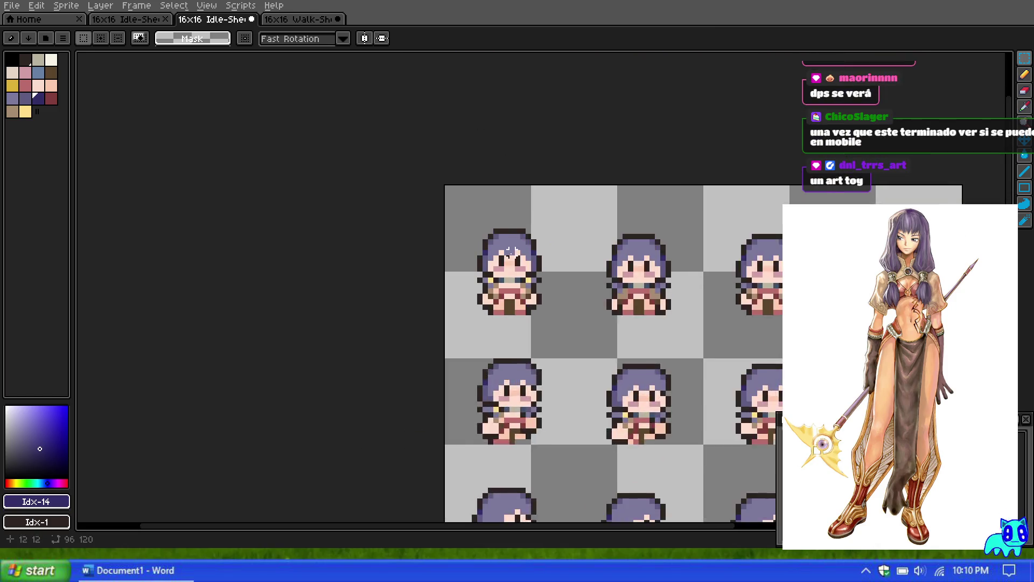
scroll(540, 275, "up", 2)
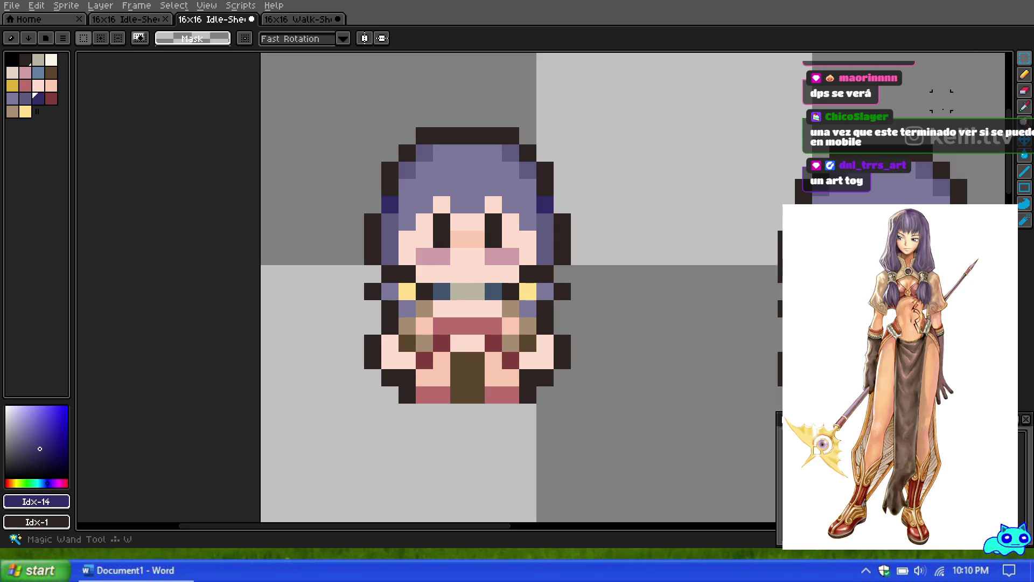
Copy the 15x2 necklace strip and paste it onto the bald sprite's neck.
mouse_move(355, 310)
left_mouse_down()
mouse_move(527, 286)
mouse_move(596, 295)
left_mouse_up()
scroll(464, 237, "down", 3)
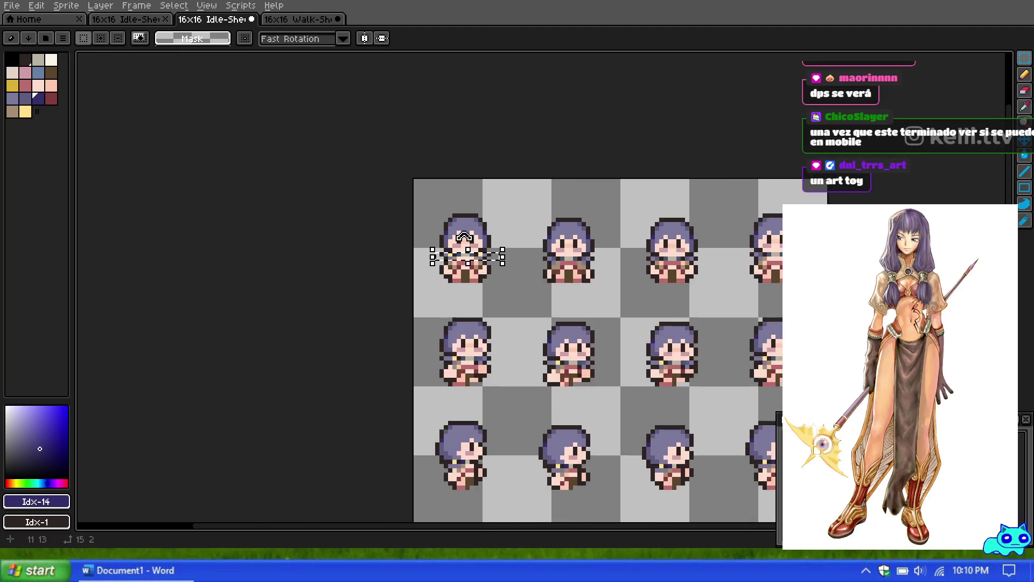
key("ctrl+c")
scroll(465, 237, "down", 2)
scroll(538, 296, "up", 5)
key("ctrl+v")
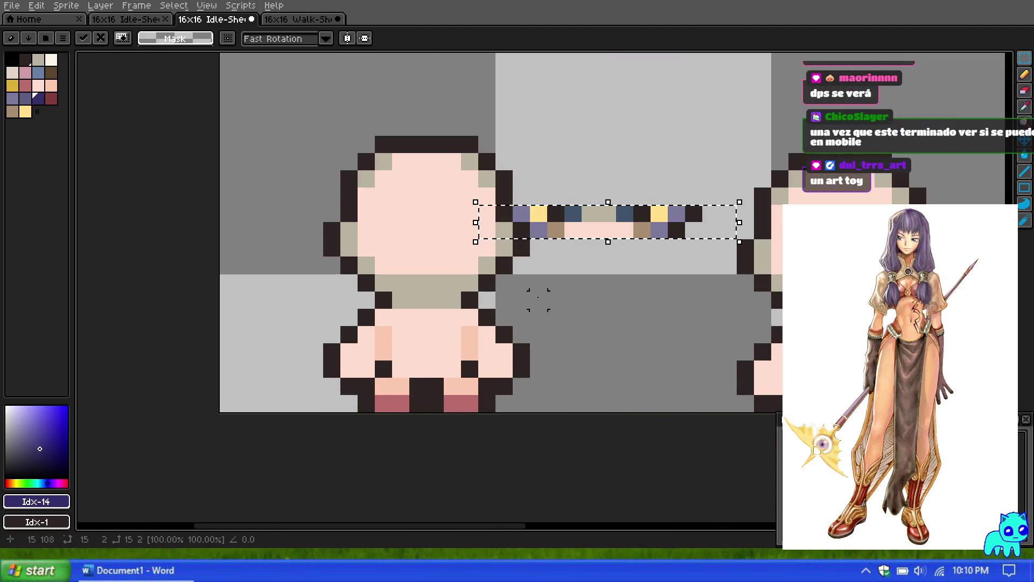
mouse_move(595, 229)
left_mouse_down()
mouse_move(434, 300)
mouse_move(443, 318)
mouse_move(453, 308)
mouse_move(438, 314)
mouse_move(439, 298)
mouse_move(443, 313)
left_mouse_up()
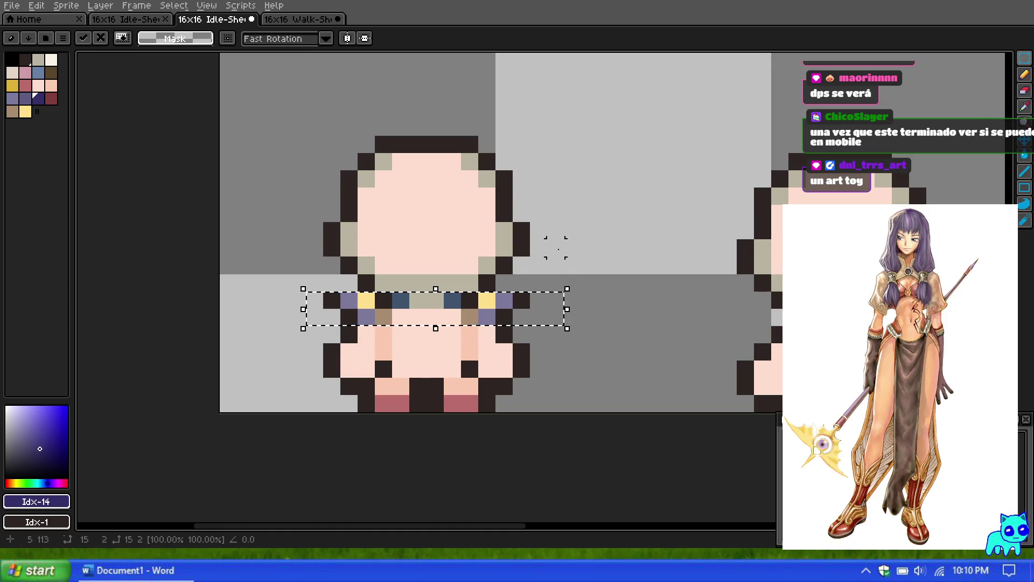
scroll(561, 238, "down", 1)
scroll(527, 199, "down", 1)
scroll(526, 199, "up", 1)
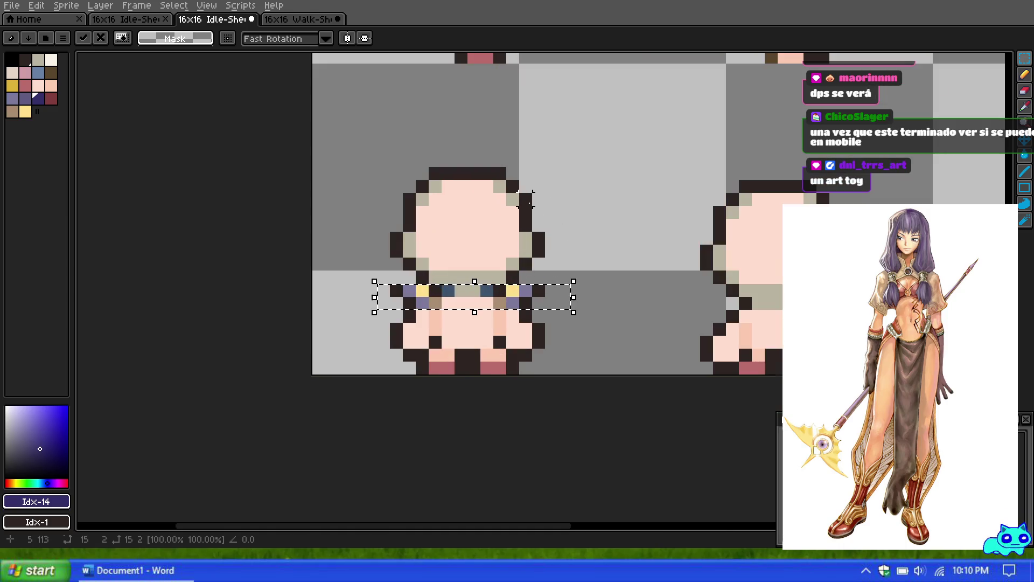
left_click(580, 231)
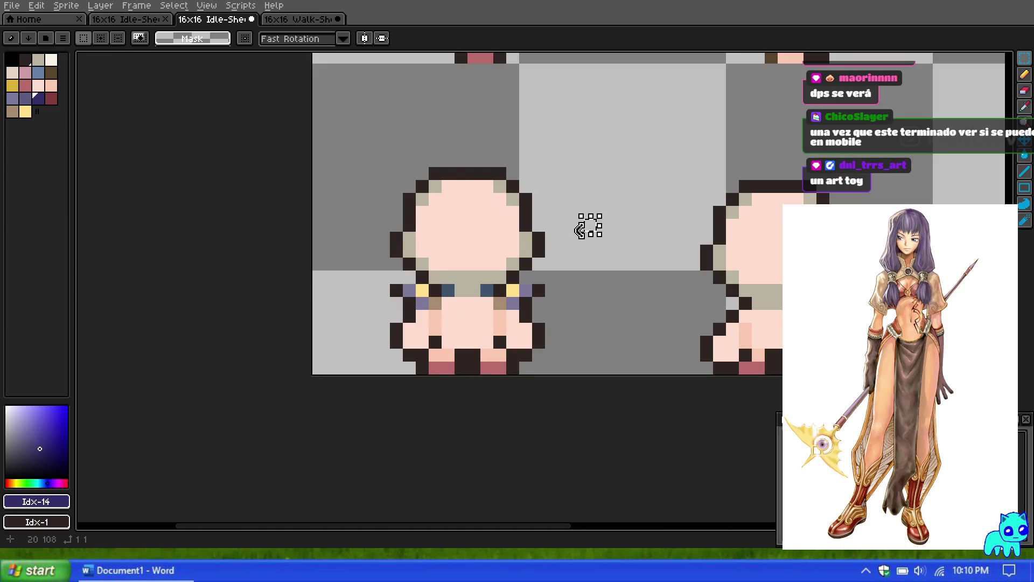
Pick the purple-grey swatch and paint a first pixel on the bald head.
left_click(1022, 79)
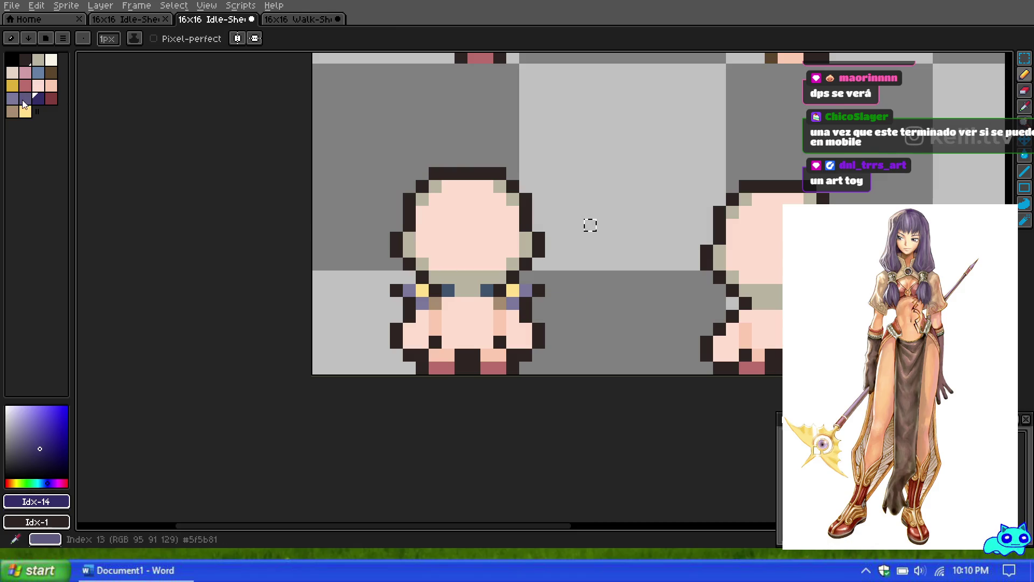
key("m")
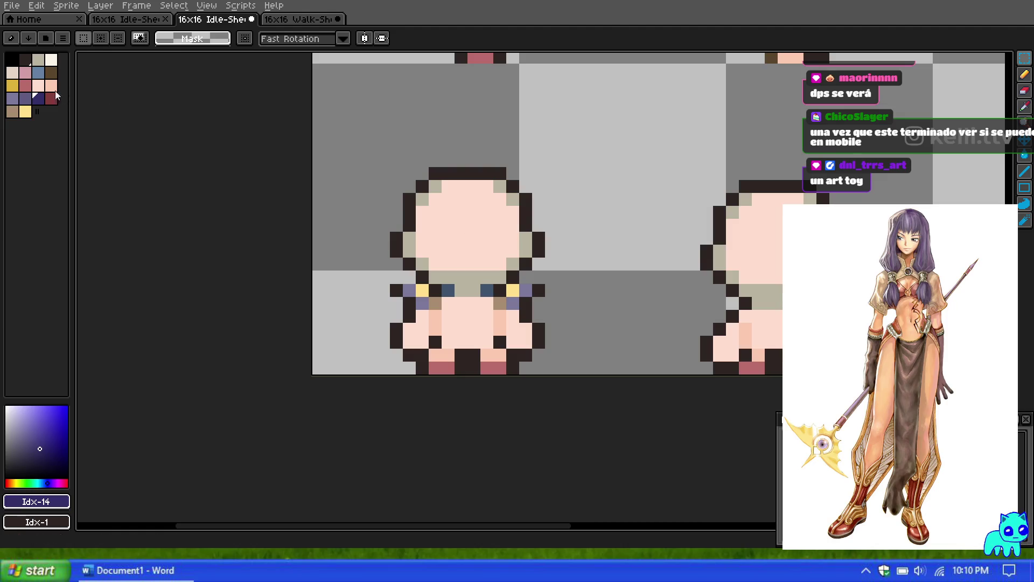
left_click(11, 98)
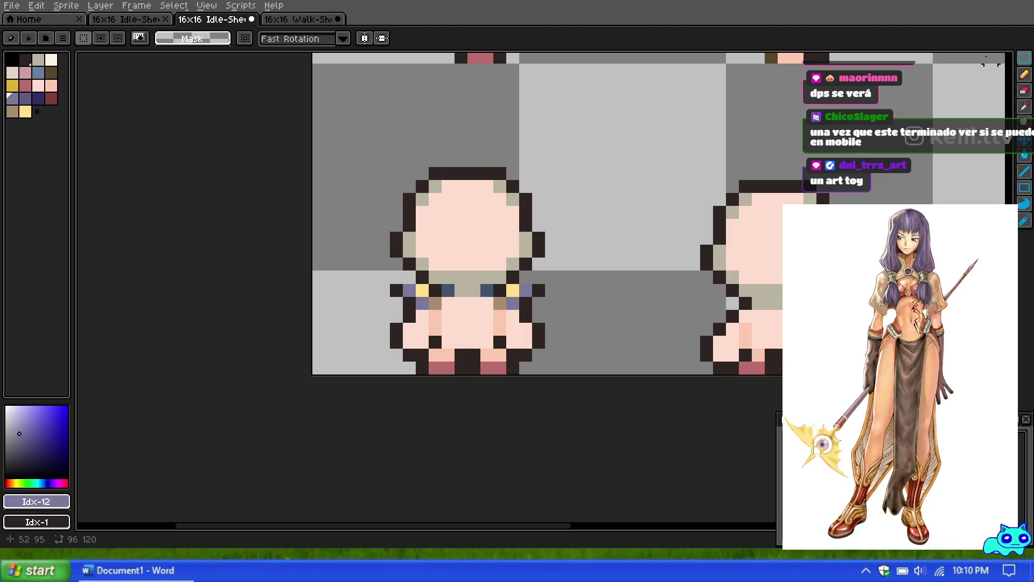
key("b")
left_click(451, 265)
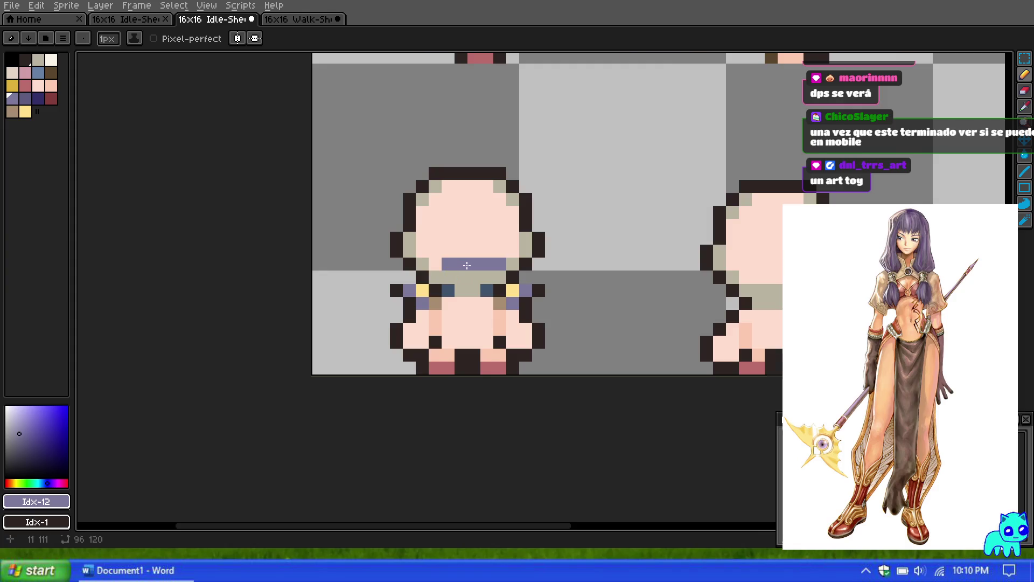
Paint purple-grey hair down the left side of the back-view head.
scroll(463, 259, "down", 4)
scroll(492, 141, "down", 1)
scroll(500, 208, "up", 4)
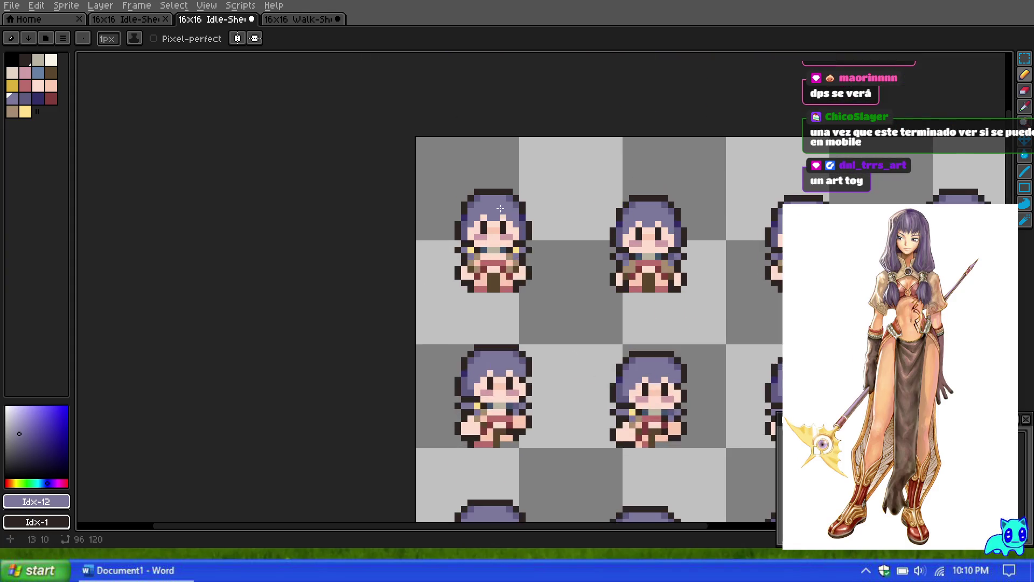
scroll(495, 238, "down", 1)
scroll(496, 240, "up", 2)
scroll(505, 220, "down", 1)
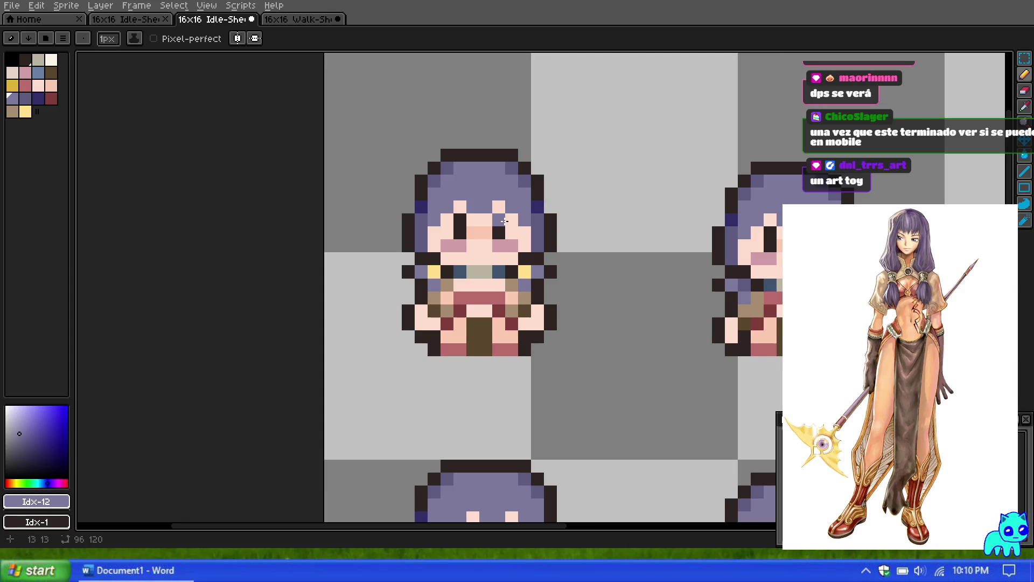
scroll(518, 223, "down", 3)
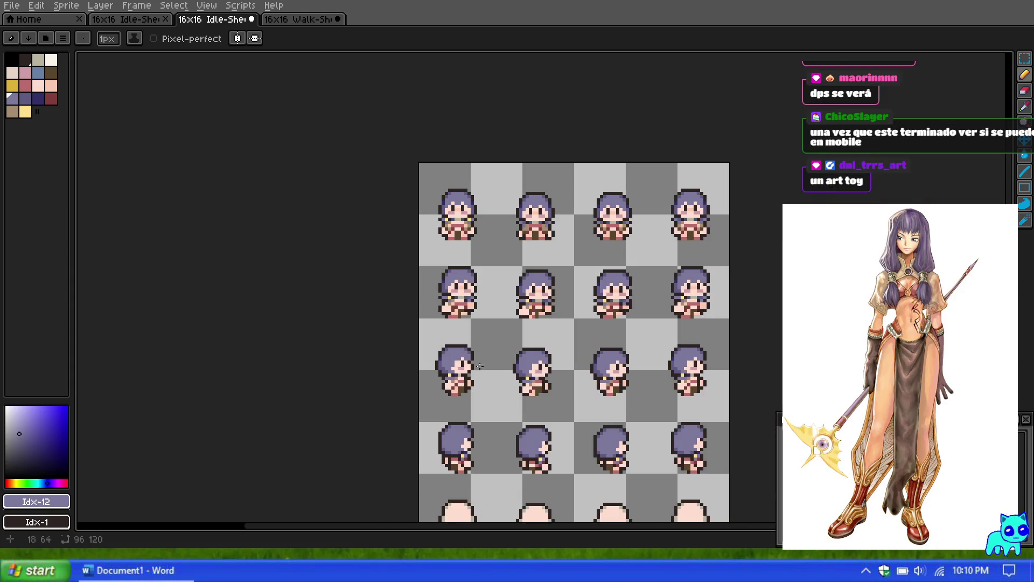
scroll(478, 413, "up", 5)
mouse_move(366, 383)
left_mouse_down()
mouse_move(433, 426)
mouse_move(540, 427)
mouse_move(575, 396)
left_mouse_up()
Darken a stray purple edge pixel and the matching outline pixels on both sides of the hair.
scroll(473, 305, "down", 4)
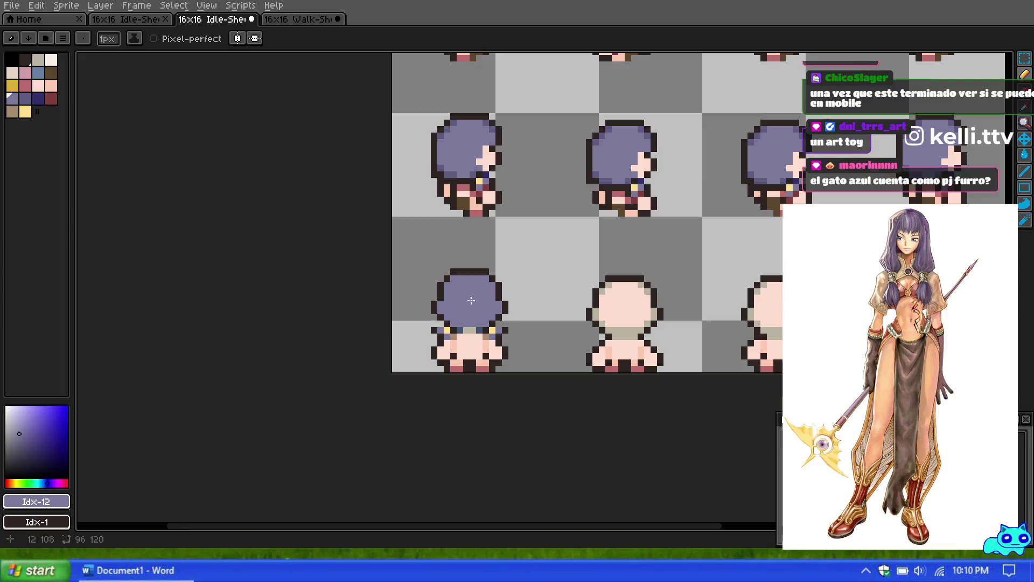
scroll(473, 305, "down", 5)
scroll(463, 305, "up", 5)
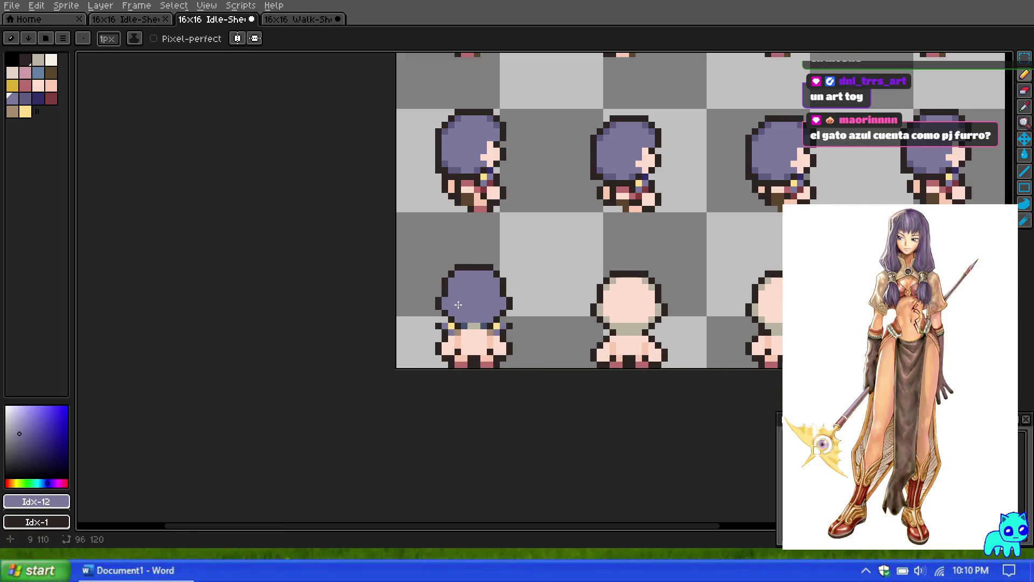
scroll(456, 305, "up", 1)
scroll(455, 311, "down", 1)
scroll(483, 337, "down", 1)
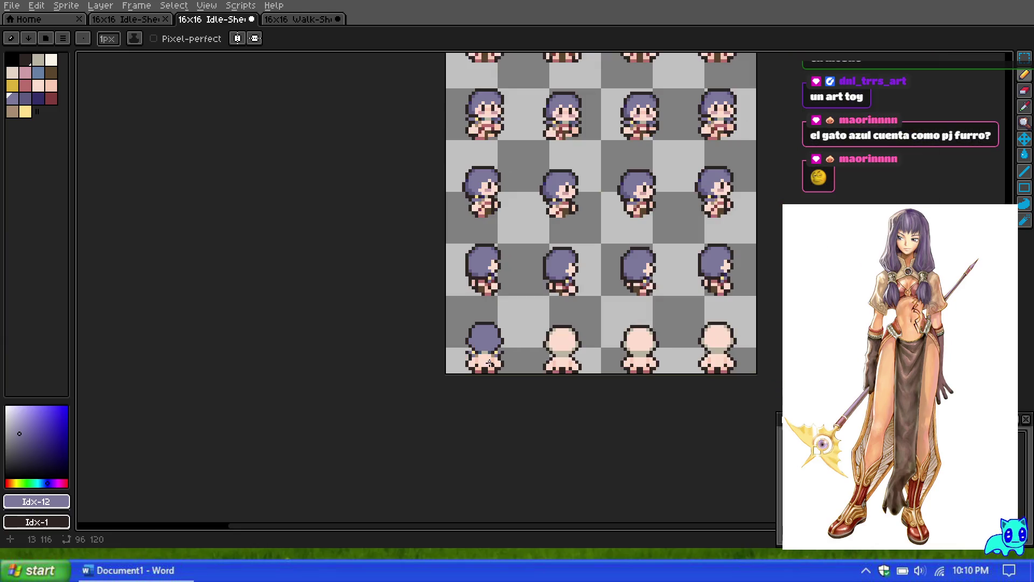
scroll(498, 276, "up", 4)
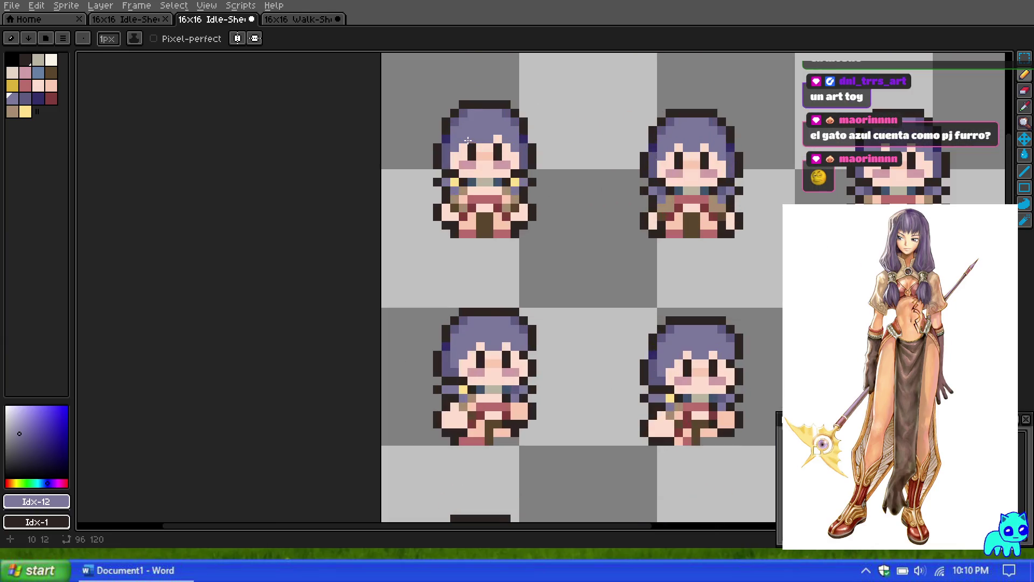
scroll(486, 274, "down", 4)
scroll(487, 274, "down", 1)
scroll(475, 439, "up", 7)
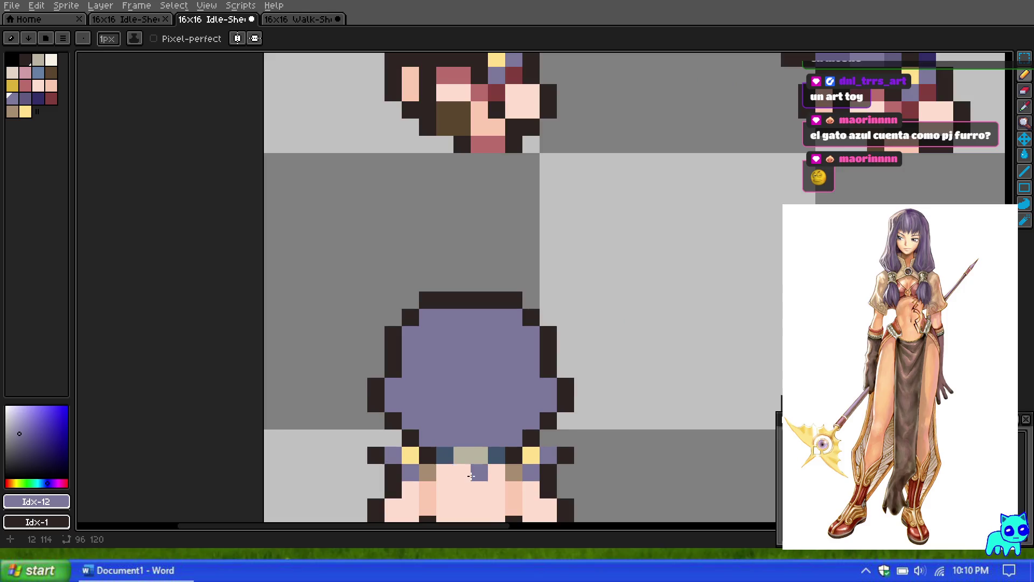
scroll(475, 440, "down", 7)
scroll(441, 350, "up", 3)
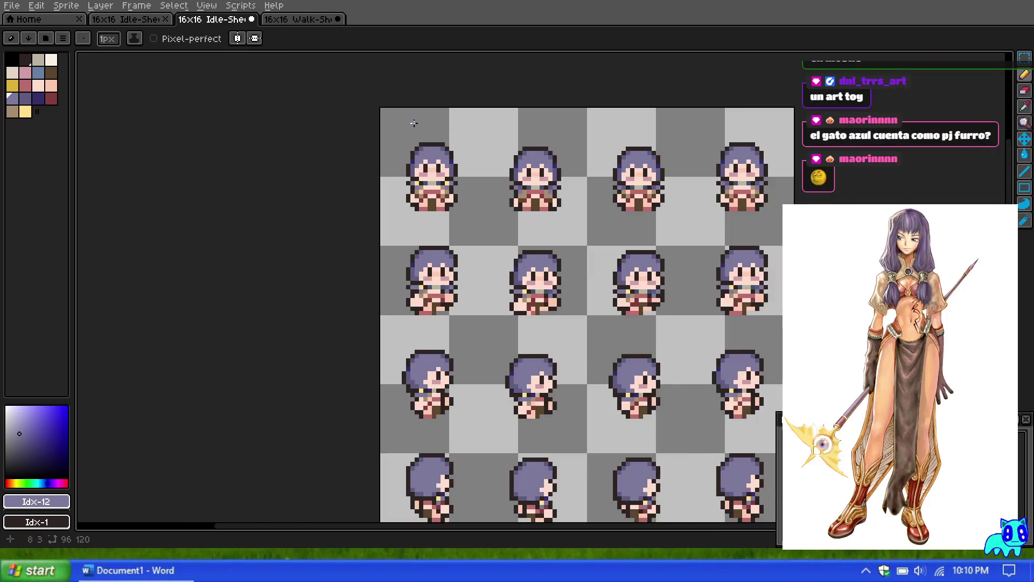
scroll(472, 184, "down", 4)
scroll(421, 353, "up", 7)
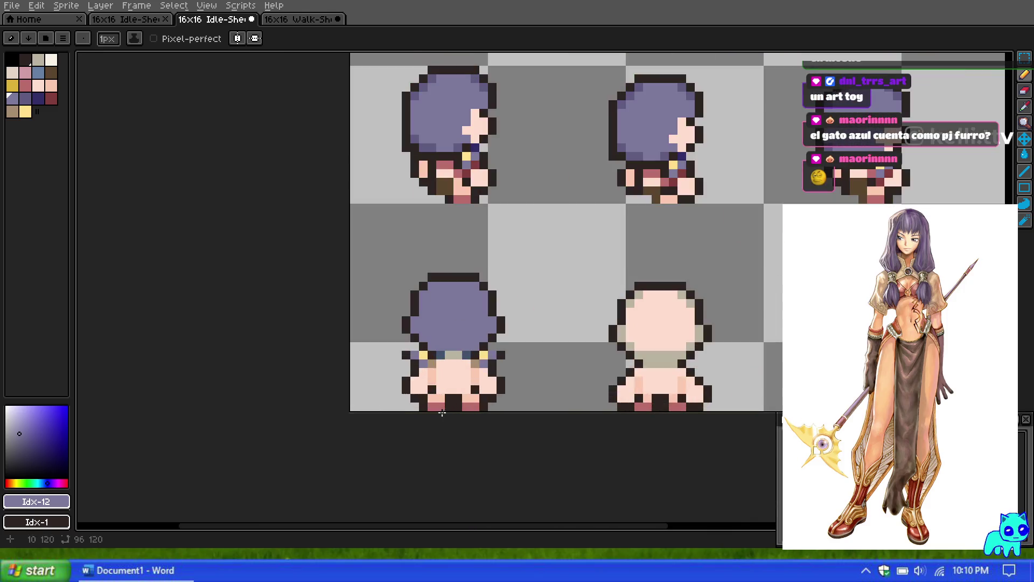
right_click(421, 353)
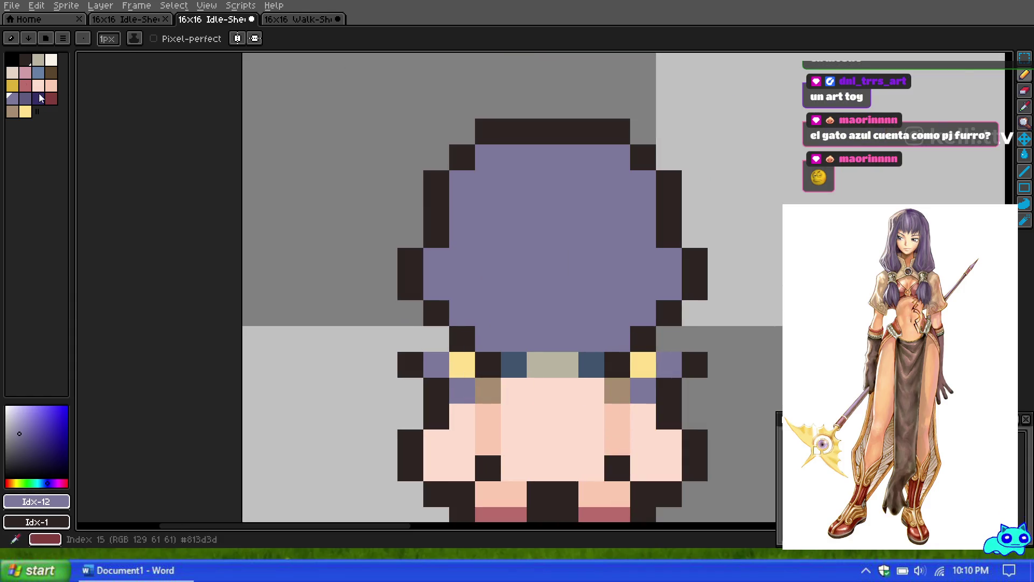
left_click(436, 339)
left_click(669, 339)
Select the rose palette colour (Idx-9) for the body details.
scroll(669, 339, "down", 6)
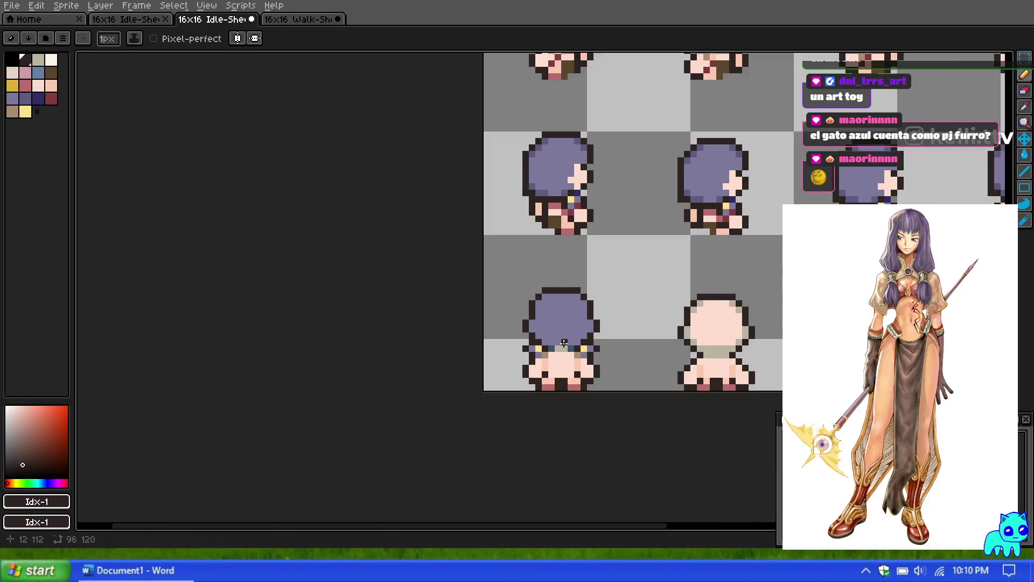
scroll(566, 294, "down", 2)
scroll(566, 294, "down", 2)
scroll(570, 118, "up", 6)
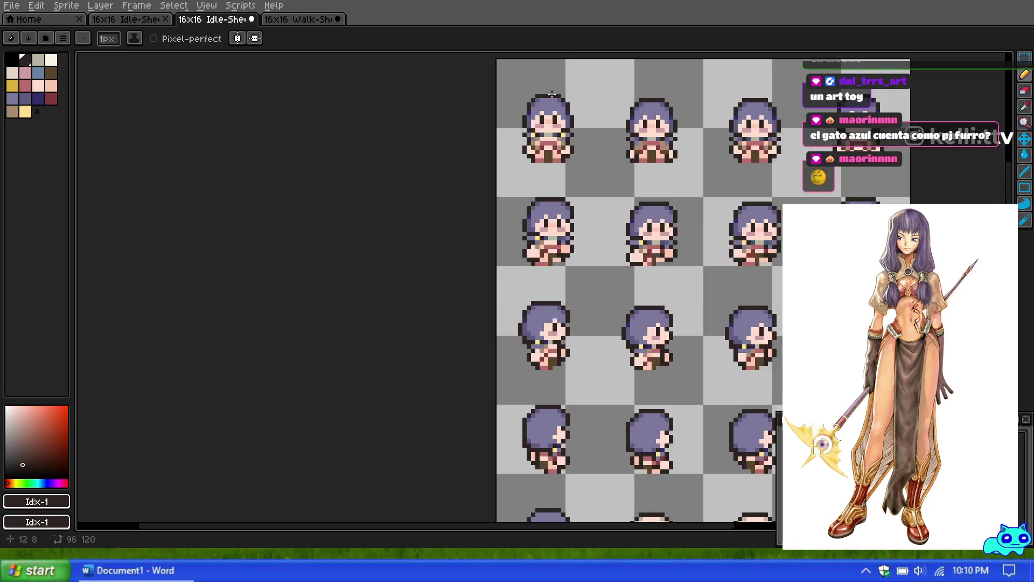
scroll(551, 176, "down", 3)
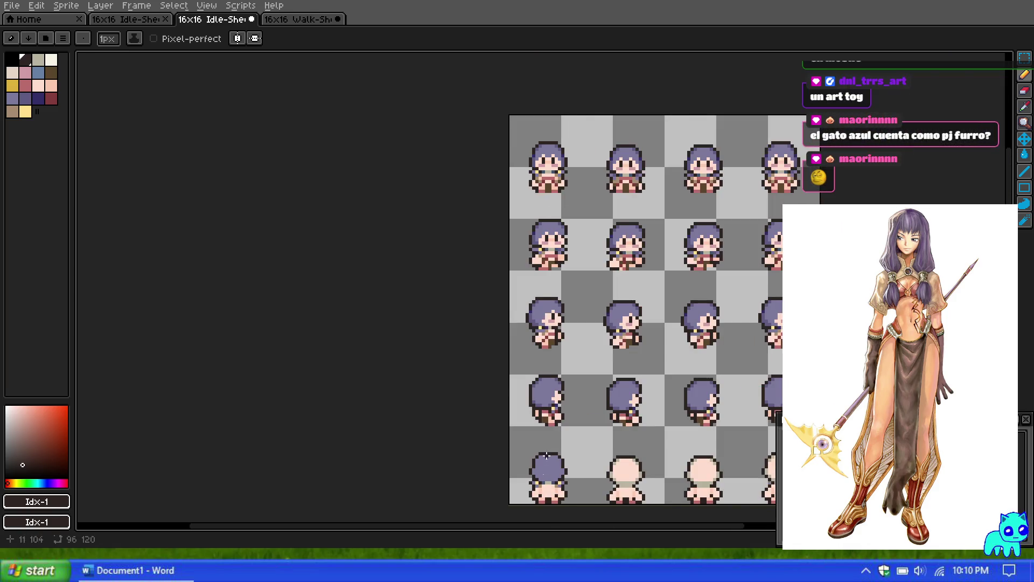
scroll(546, 455, "up", 2)
scroll(555, 467, "down", 3)
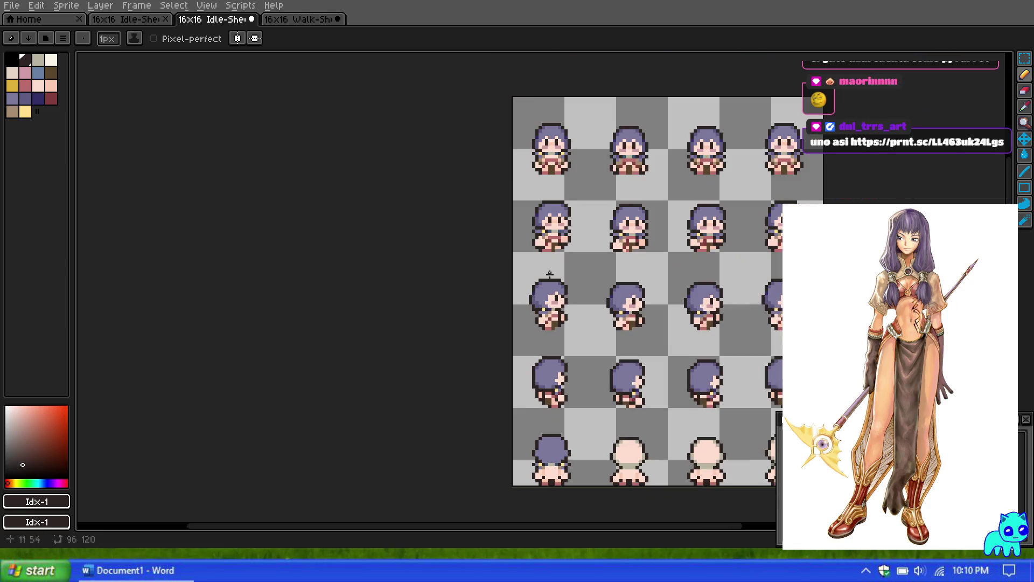
scroll(549, 277, "down", 1)
scroll(592, 401, "up", 5)
scroll(590, 407, "down", 2)
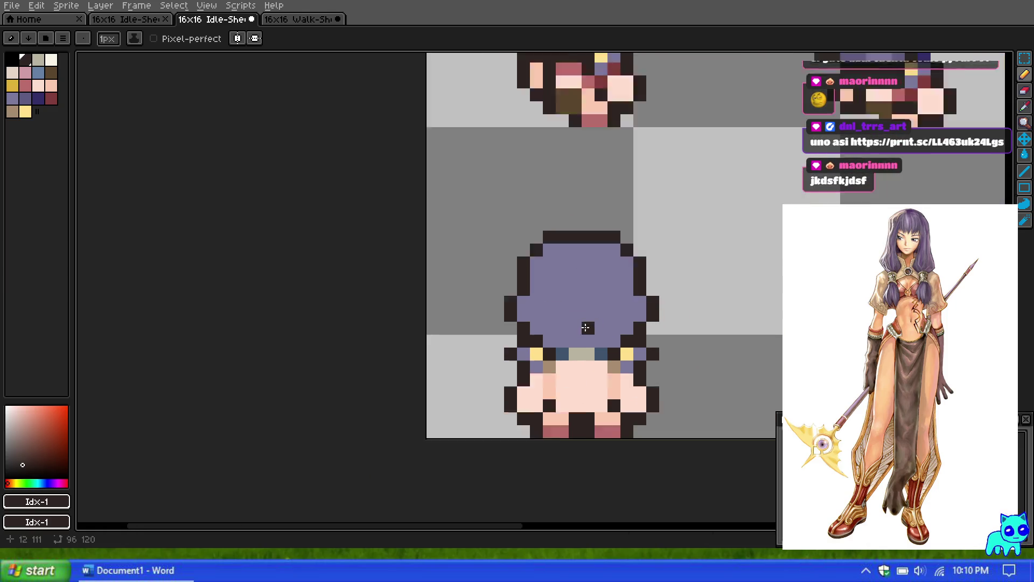
left_click(26, 84)
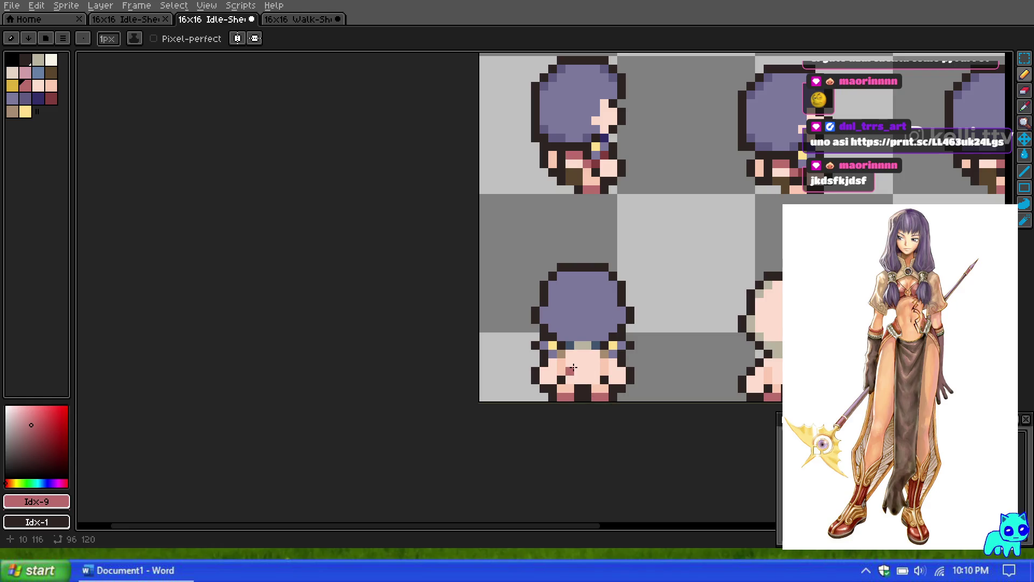
scroll(576, 371, "down", 1)
scroll(591, 335, "down", 4)
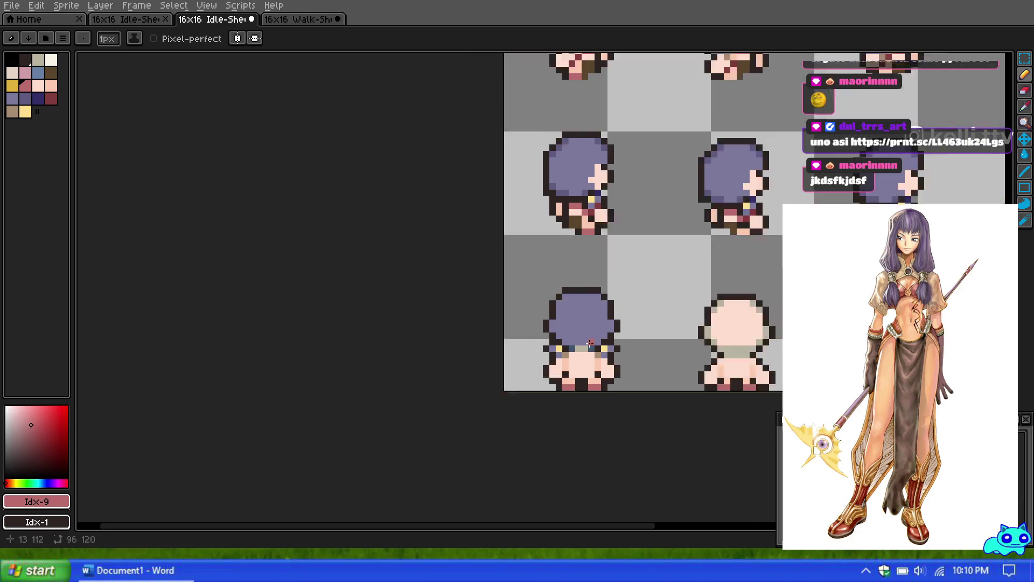
scroll(597, 108, "up", 4)
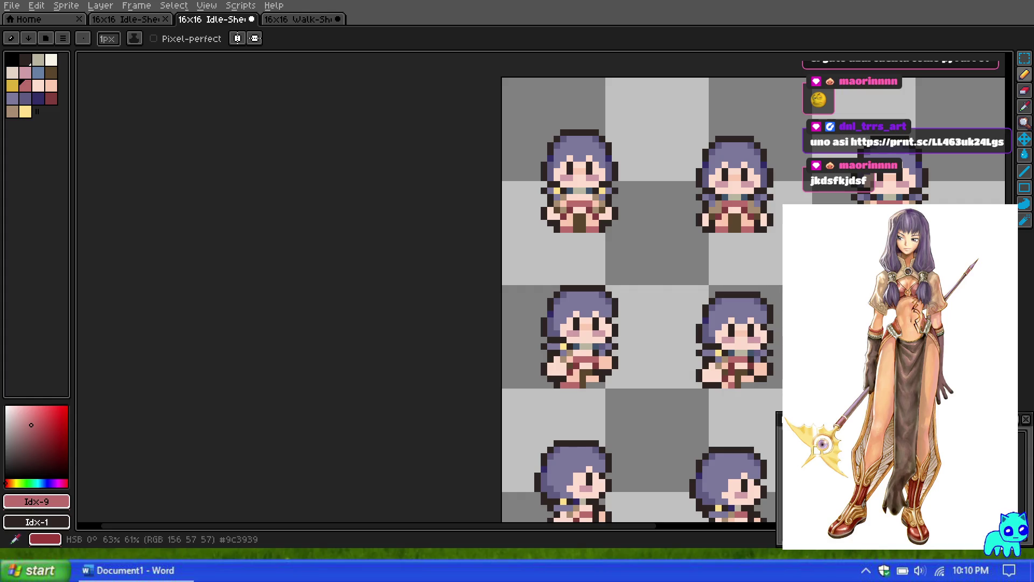
scroll(547, 219, "down", 2)
scroll(547, 219, "up", 5)
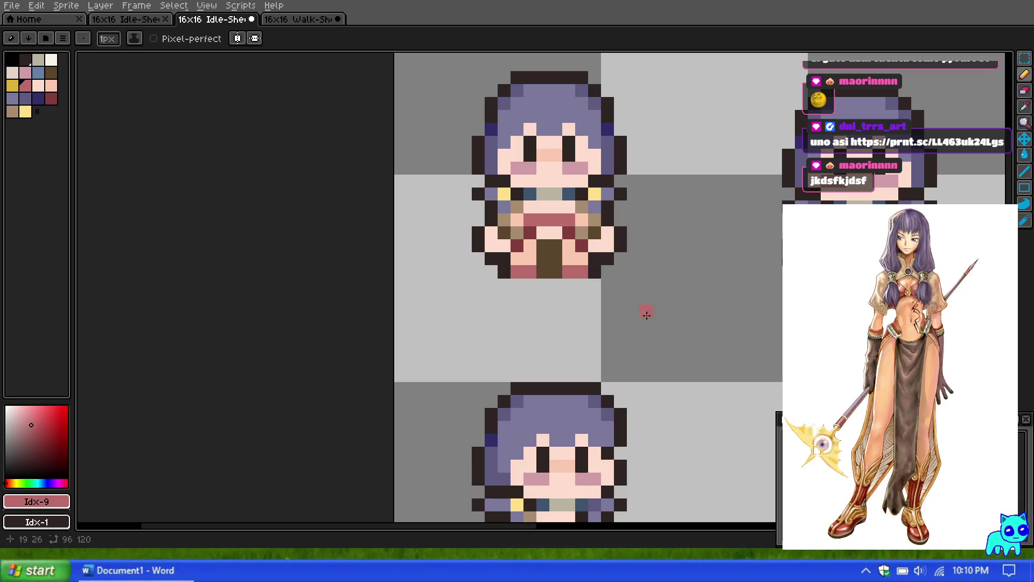
scroll(461, 218, "down", 5)
scroll(460, 218, "down", 3)
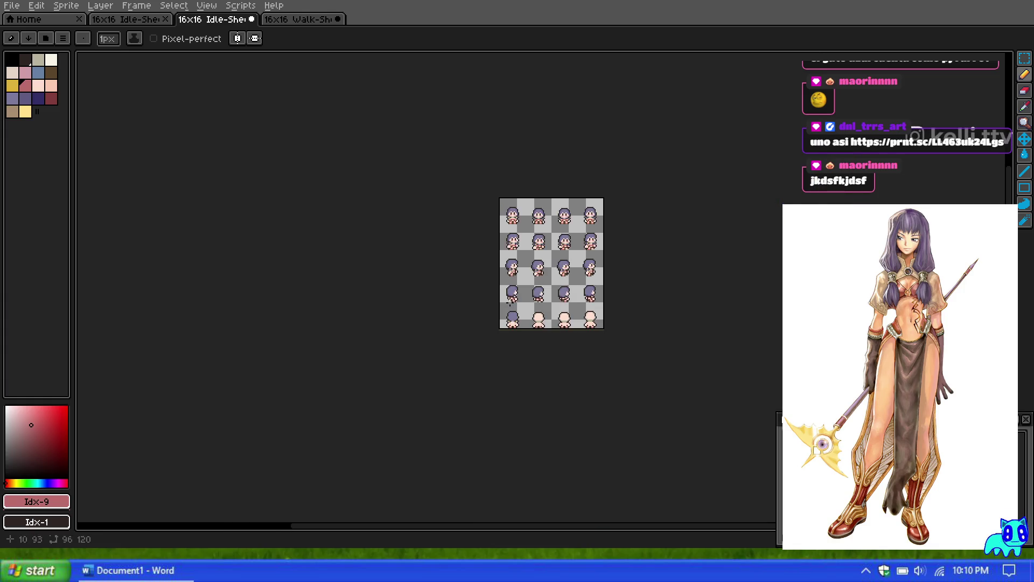
scroll(560, 286, "up", 5)
scroll(560, 285, "up", 1)
scroll(510, 277, "up", 2)
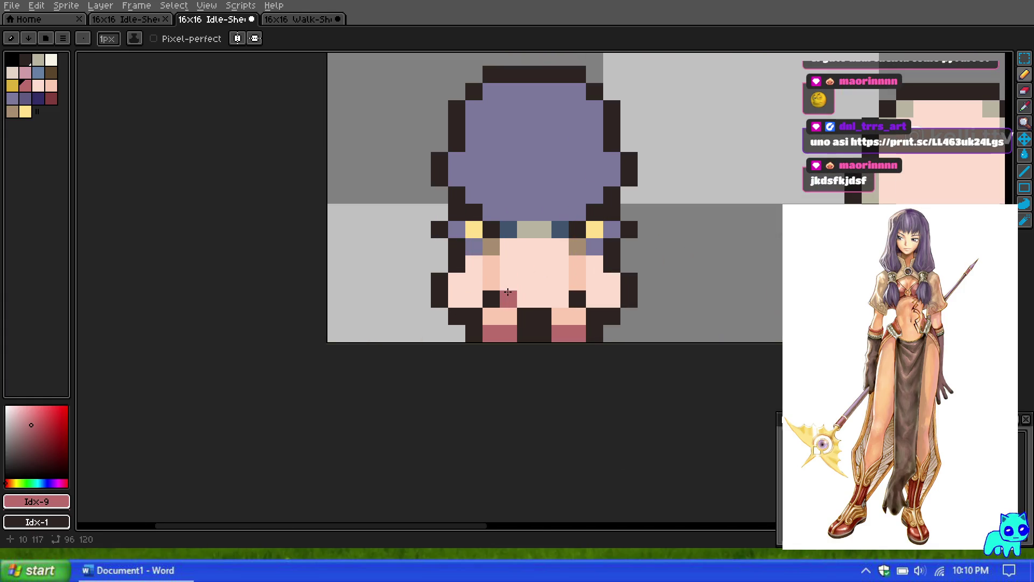
Paint a dark brown strip down the back-view sprite's lower body.
scroll(508, 291, "down", 5)
scroll(508, 292, "down", 2)
scroll(323, 216, "up", 4)
scroll(257, 182, "up", 4)
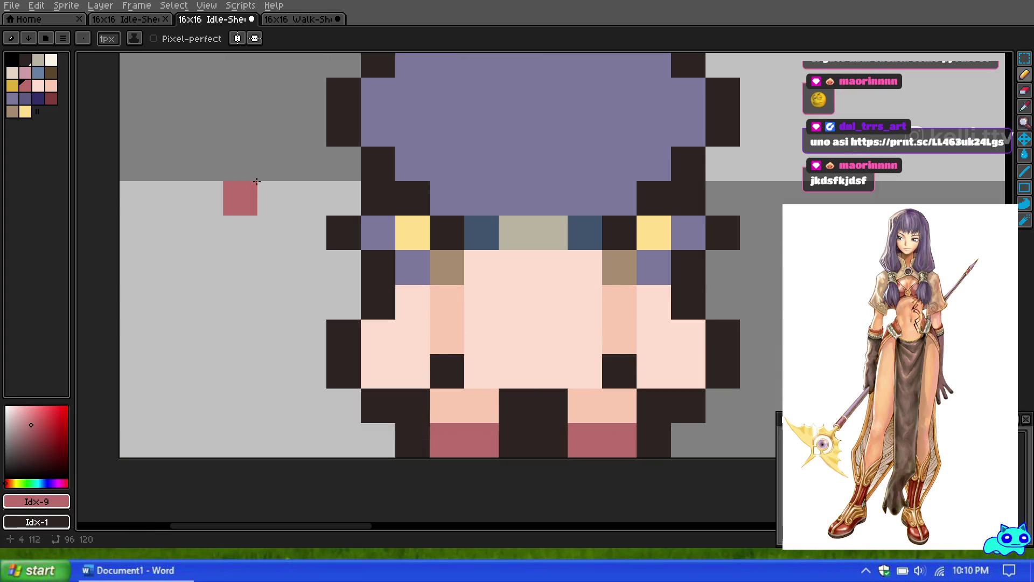
left_click(51, 72)
mouse_move(516, 405)
left_mouse_down()
mouse_move(516, 440)
mouse_move(535, 439)
mouse_move(536, 373)
left_mouse_up()
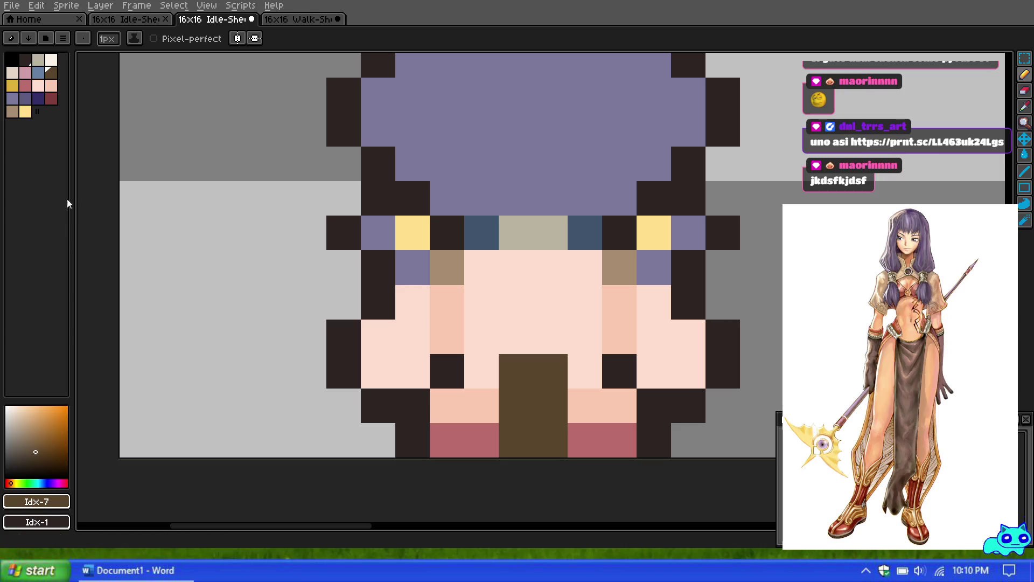
Shade a salmon pixel on each side of the brown strip.
left_click(51, 85)
left_click(481, 371)
left_click(590, 374)
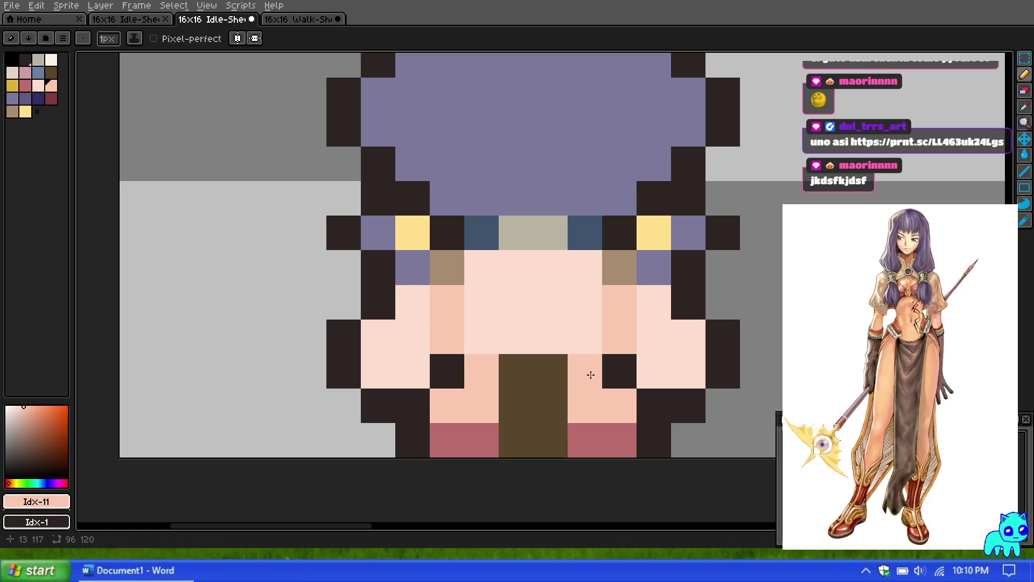
Draw a short rose line across the upper back with one rose pixel beneath it.
left_click(26, 85)
left_click(487, 296)
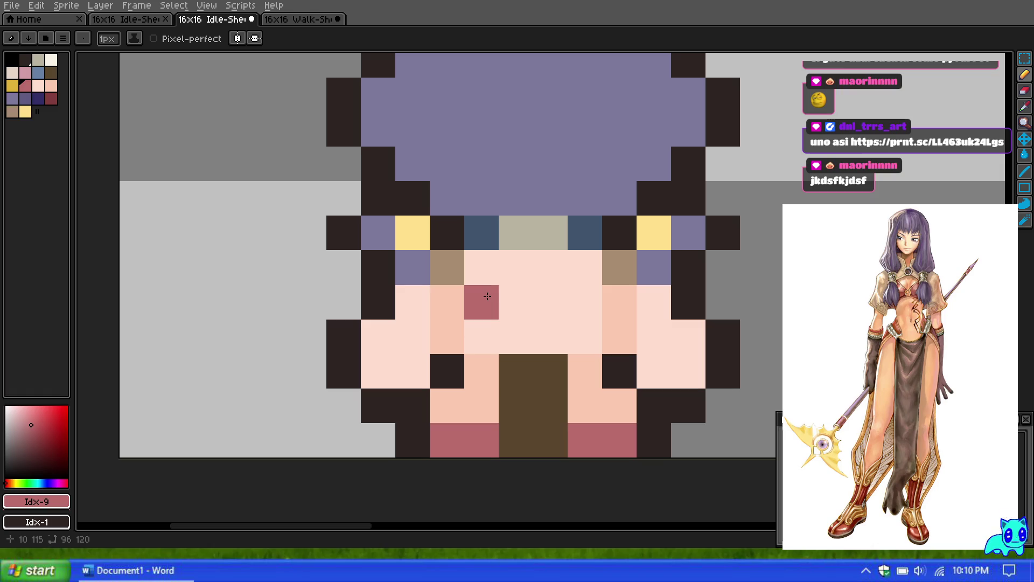
left_click(591, 302, "shift")
scroll(527, 290, "down", 1)
left_click(496, 319)
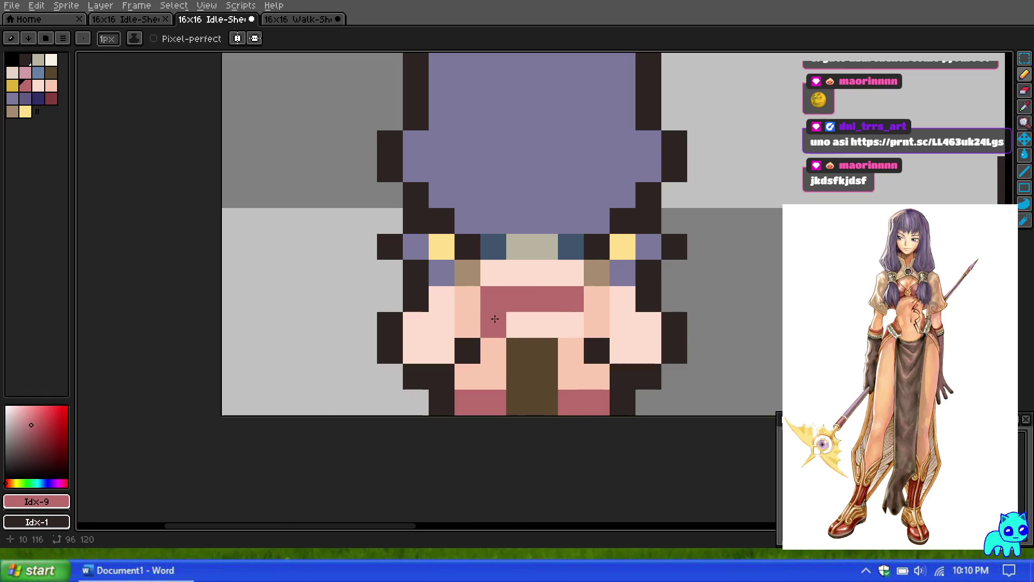
Undo a stray pixel on the background and select the dark red colour.
scroll(495, 318, "down", 2)
scroll(522, 293, "down", 4)
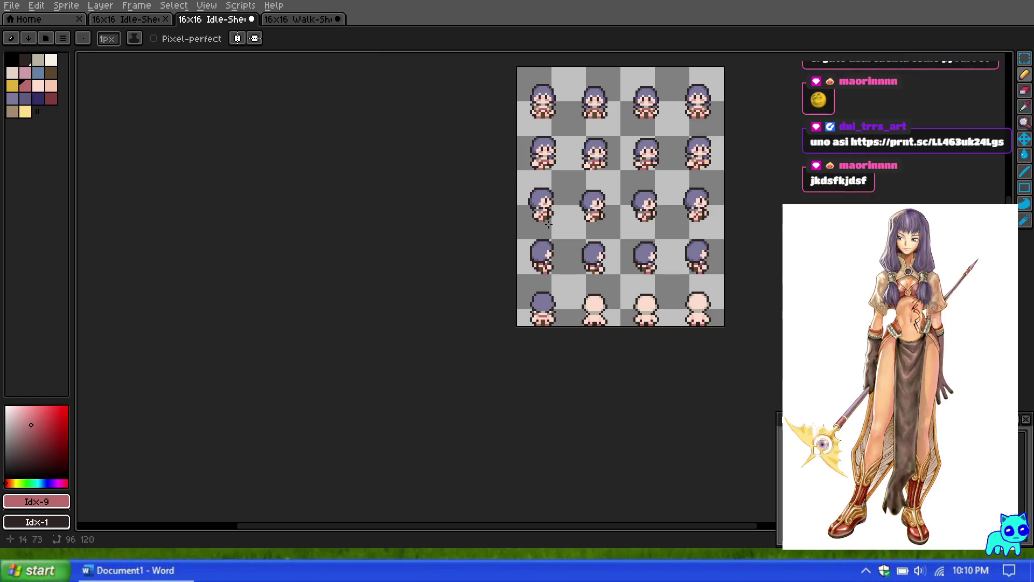
scroll(547, 112, "up", 3)
scroll(531, 337, "down", 3)
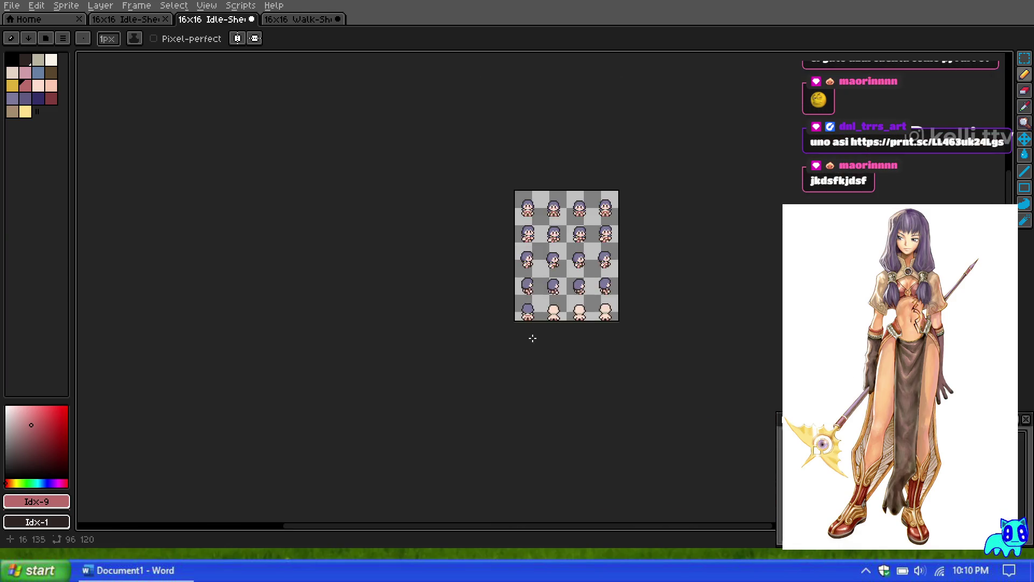
scroll(104, 152, "up", 6)
left_click(104, 152)
key("ctrl+z")
left_click(51, 98)
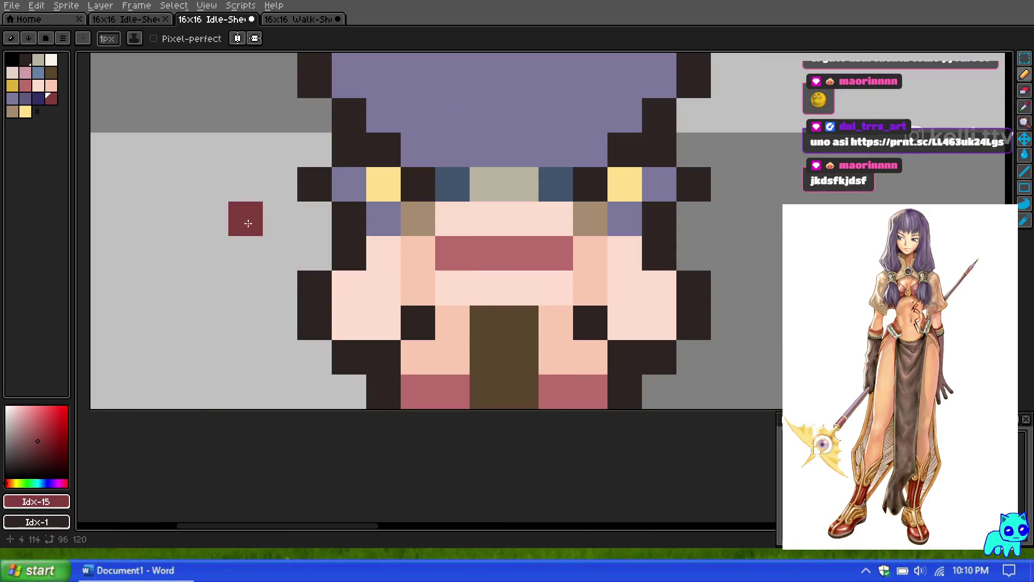
Add dark-red pixels beside the mouths and in the eye row, undoing a misplaced head pixel.
left_click(452, 287)
left_click(418, 323)
left_click(556, 288)
left_click(579, 311)
scroll(580, 310, "down", 5)
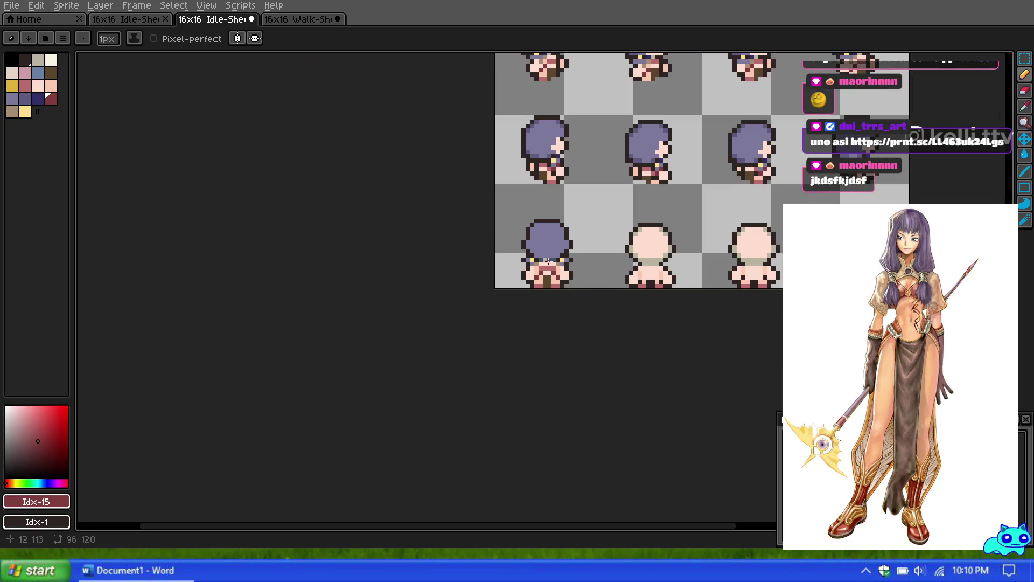
scroll(554, 233, "up", 4)
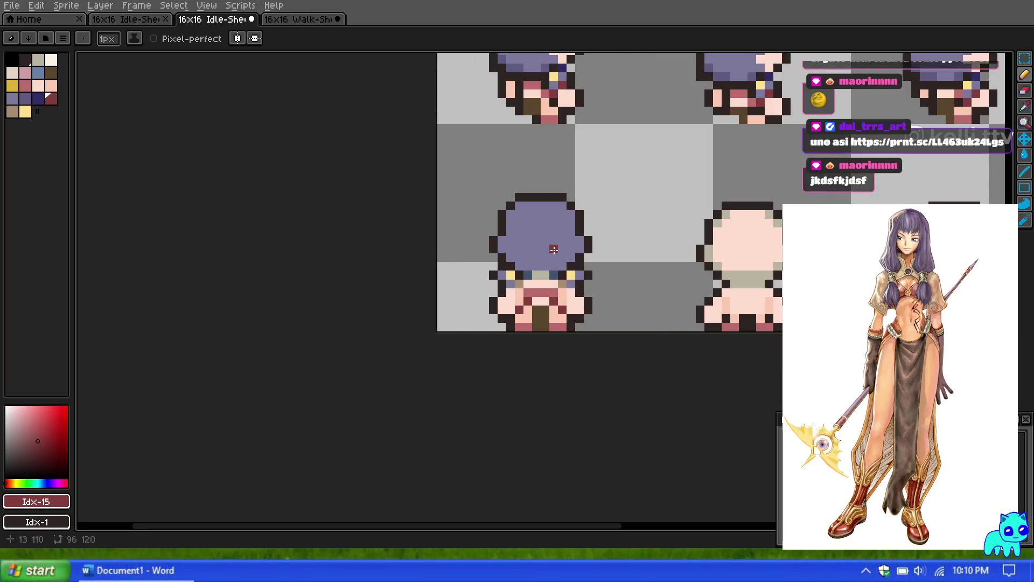
left_click(553, 248)
key("ctrl+z")
scroll(554, 249, "down", 1)
left_click(569, 286)
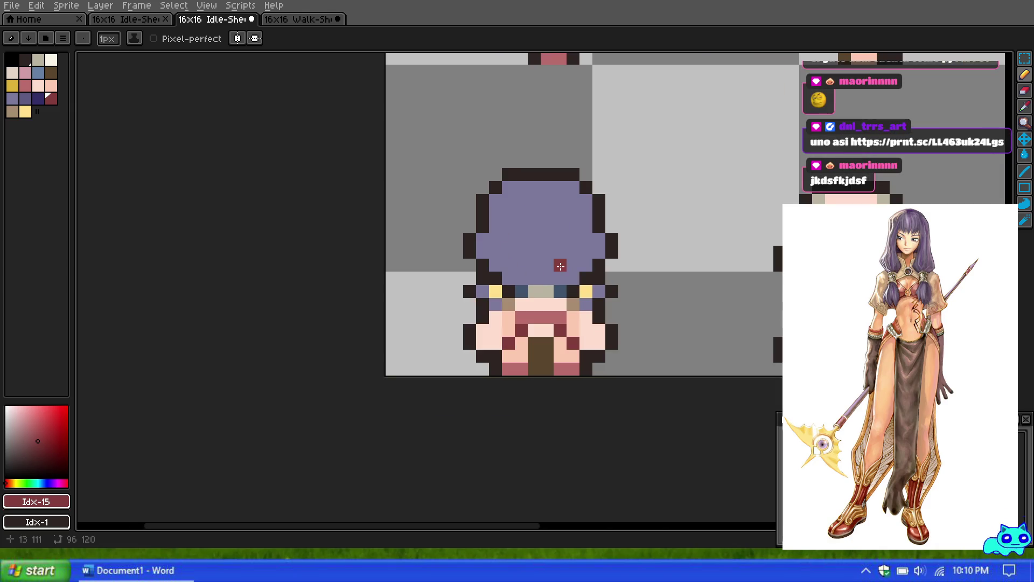
scroll(560, 266, "down", 3)
scroll(560, 266, "up", 3)
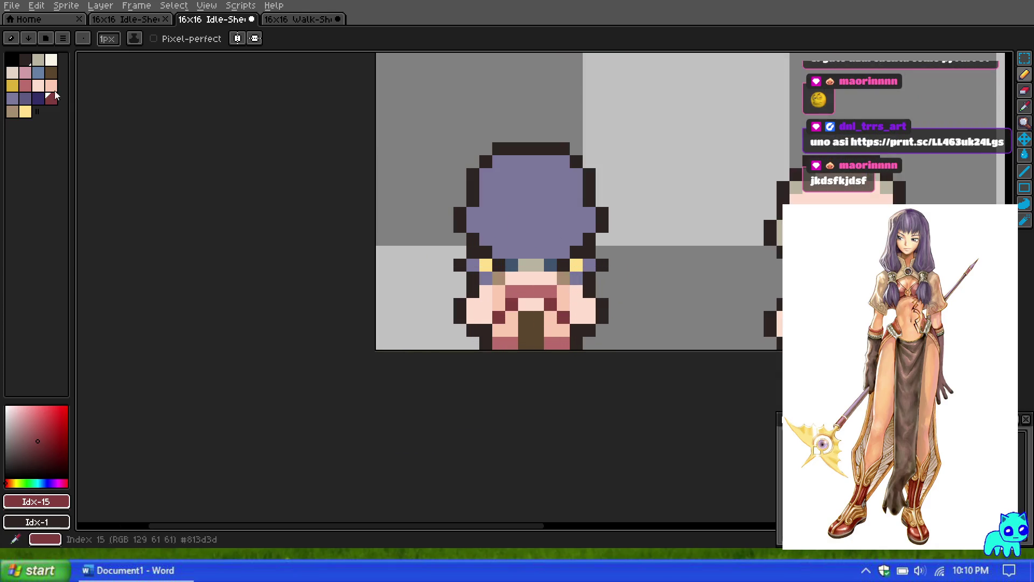
Shade the top-left of the hair in darker purple-blue.
left_click(26, 98)
left_click_drag(497, 169, 502, 172)
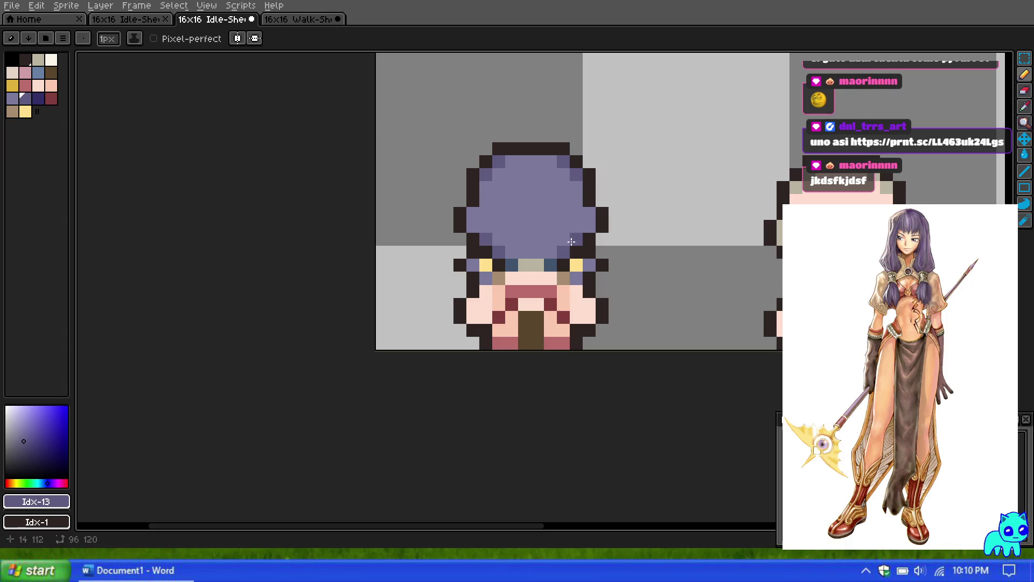
scroll(571, 241, "down", 3)
scroll(561, 275, "up", 4)
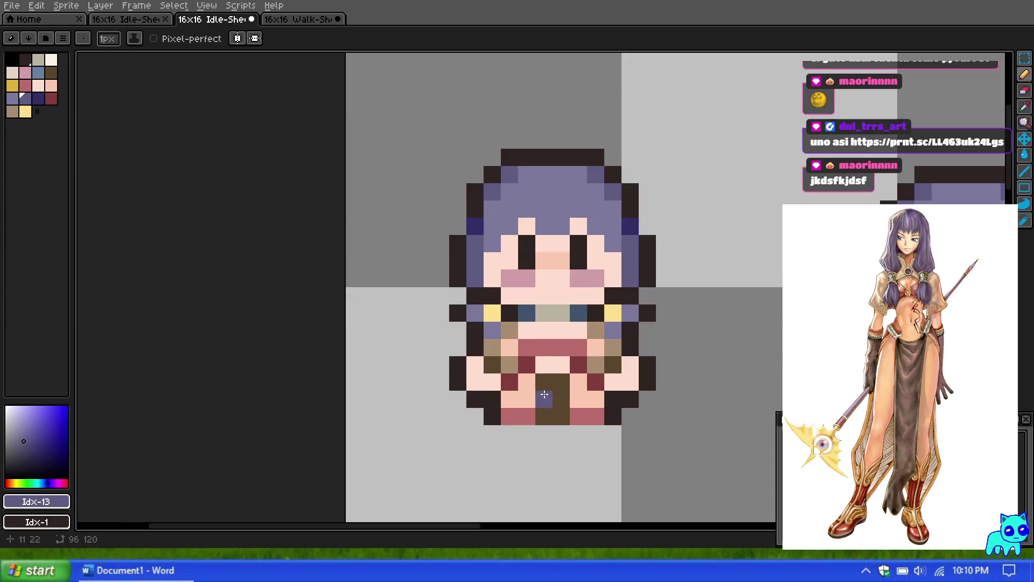
Add dark navy pixels at the hair's left edge and in the bottom-left sprite's eye row.
left_click(40, 100)
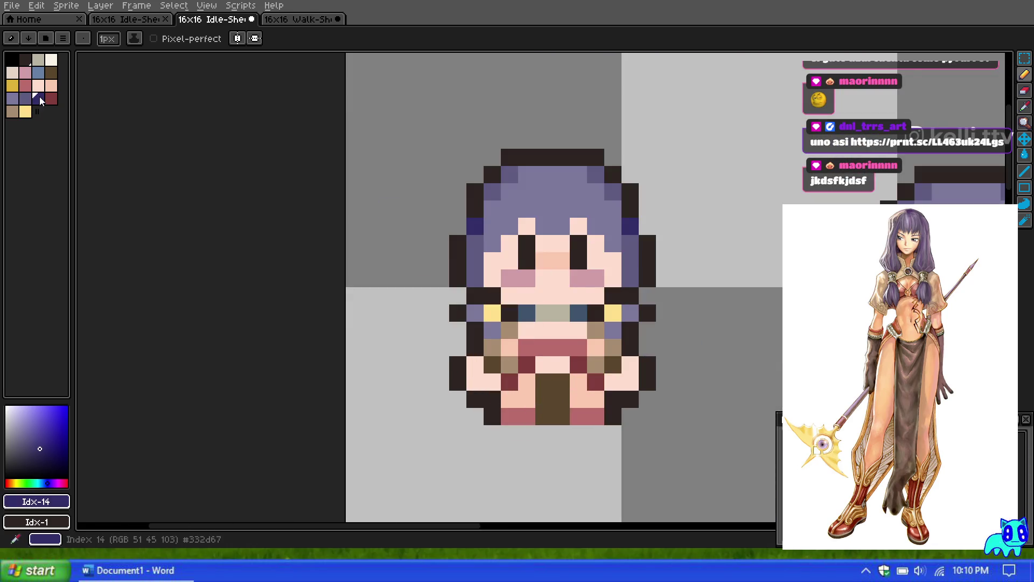
scroll(560, 380, "down", 5)
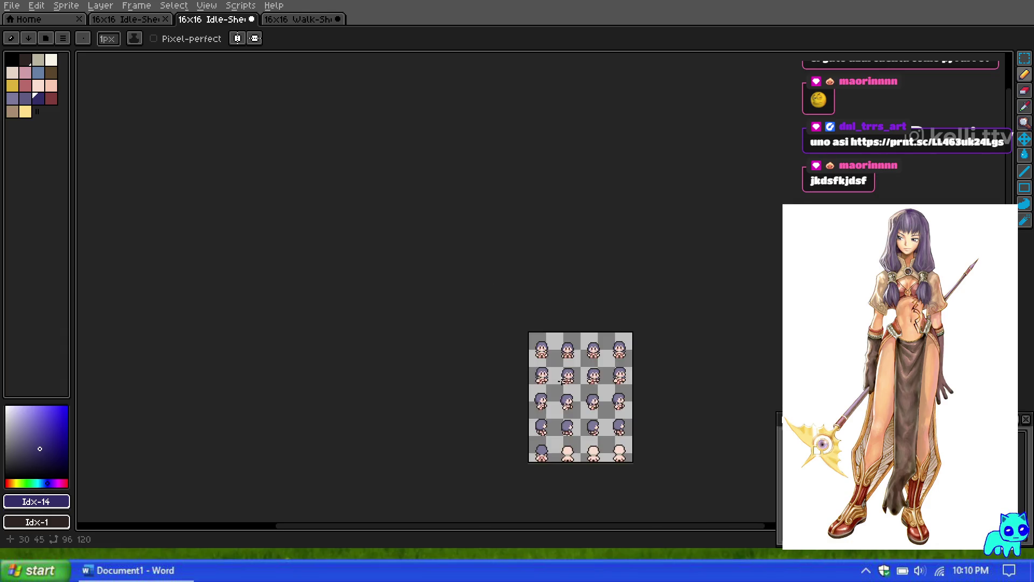
scroll(559, 380, "up", 5)
left_click(419, 316)
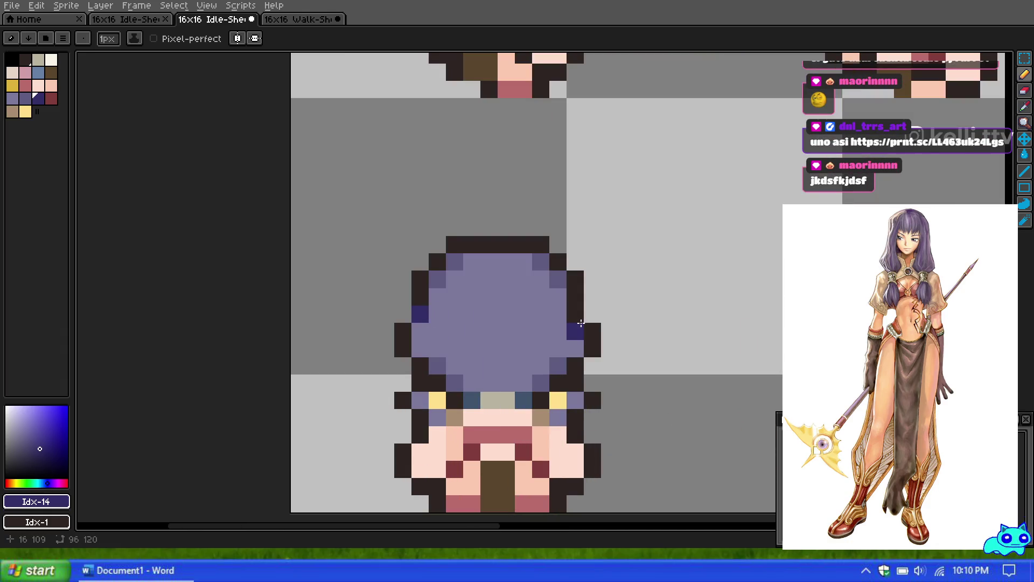
scroll(578, 316, "down", 5)
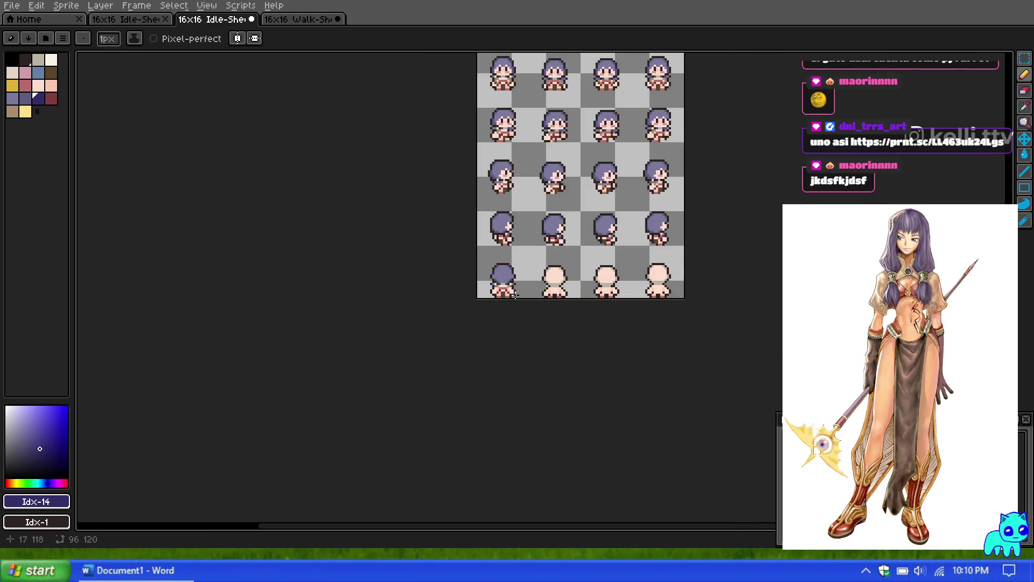
scroll(500, 299, "up", 4)
left_click(519, 256)
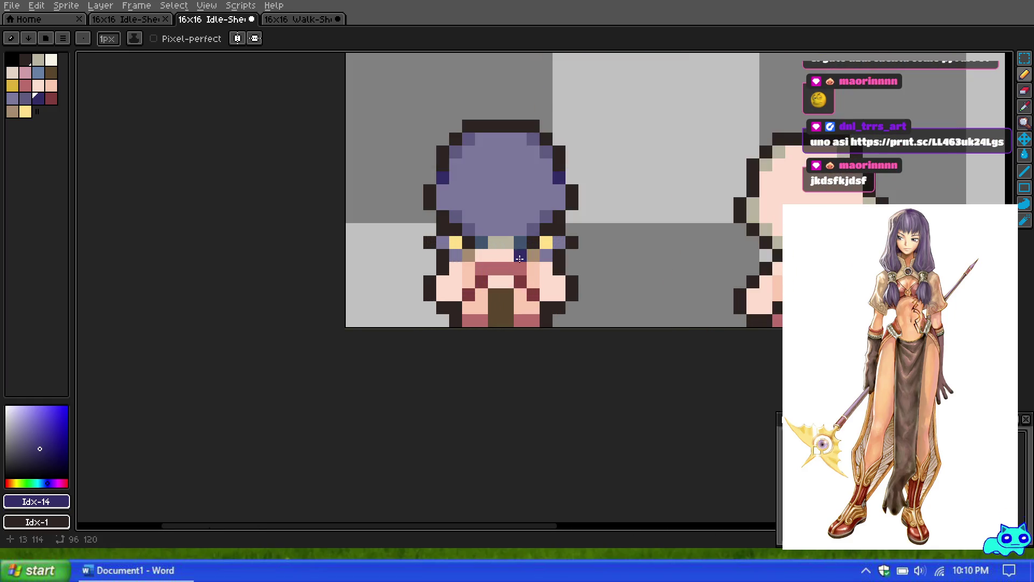
scroll(495, 241, "down", 5)
scroll(512, 237, "up", 5)
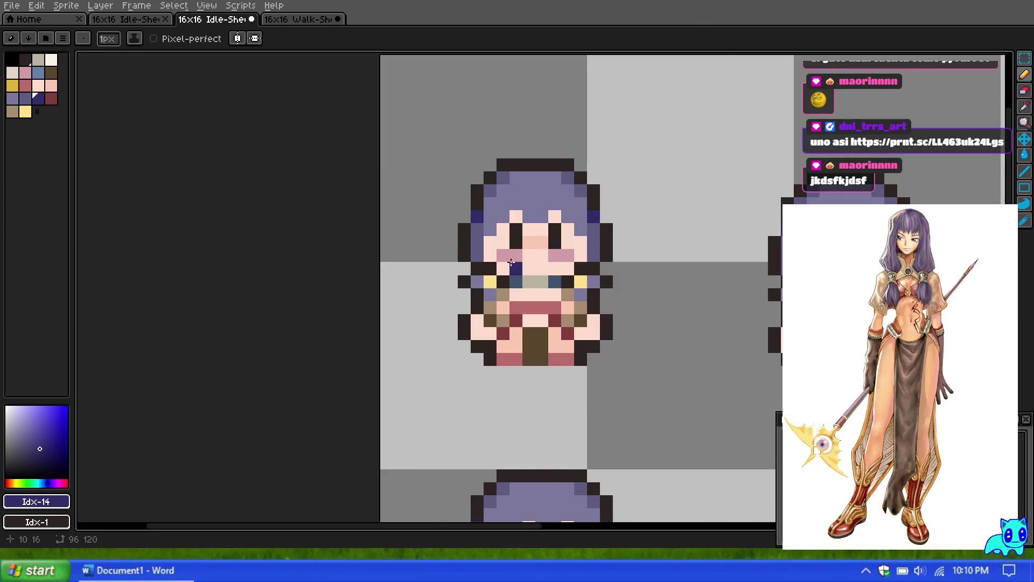
left_click(1024, 58)
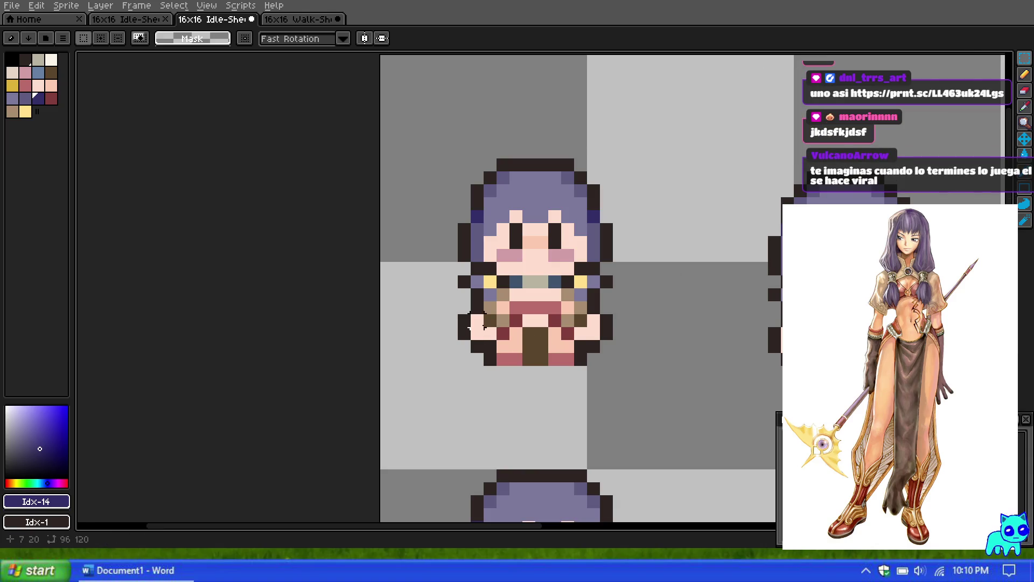
Copy the 2x2 pixel block by the left hand onto the front sprite's left cheek.
left_click_drag(481, 299, 512, 329)
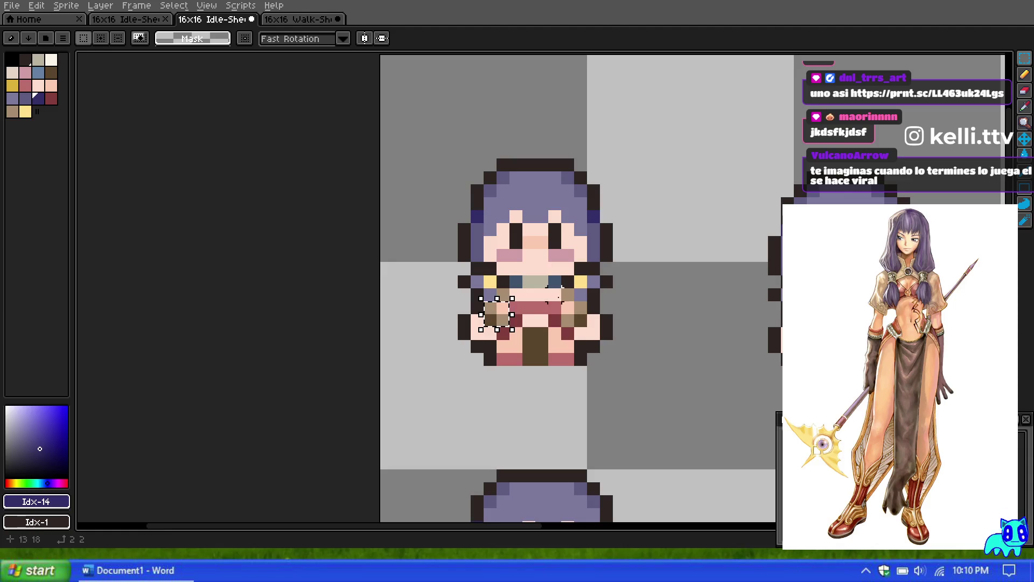
scroll(555, 299, "down", 4)
scroll(646, 261, "up", 6)
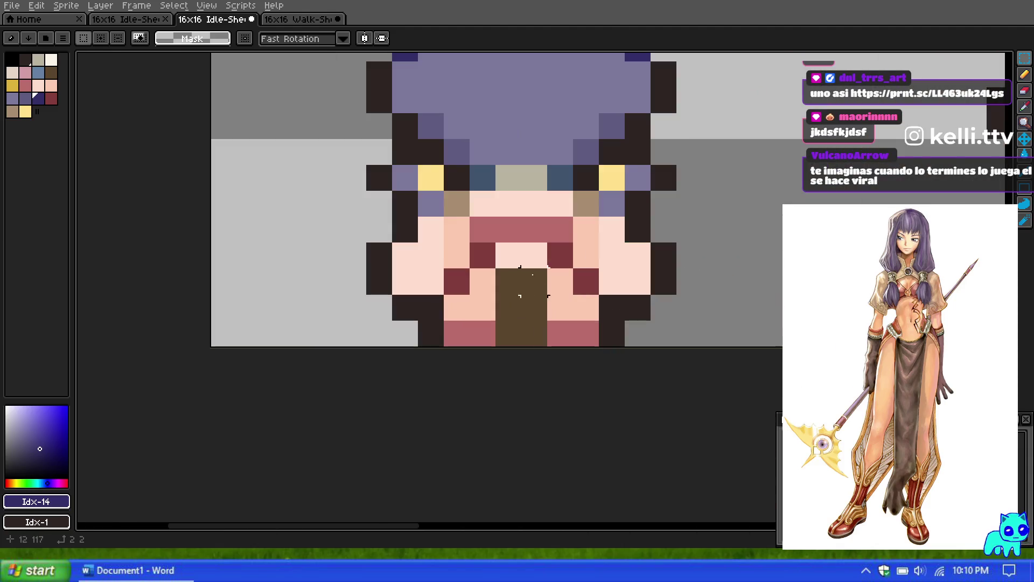
key("ctrl+v")
left_click_drag(585, 191, 429, 243)
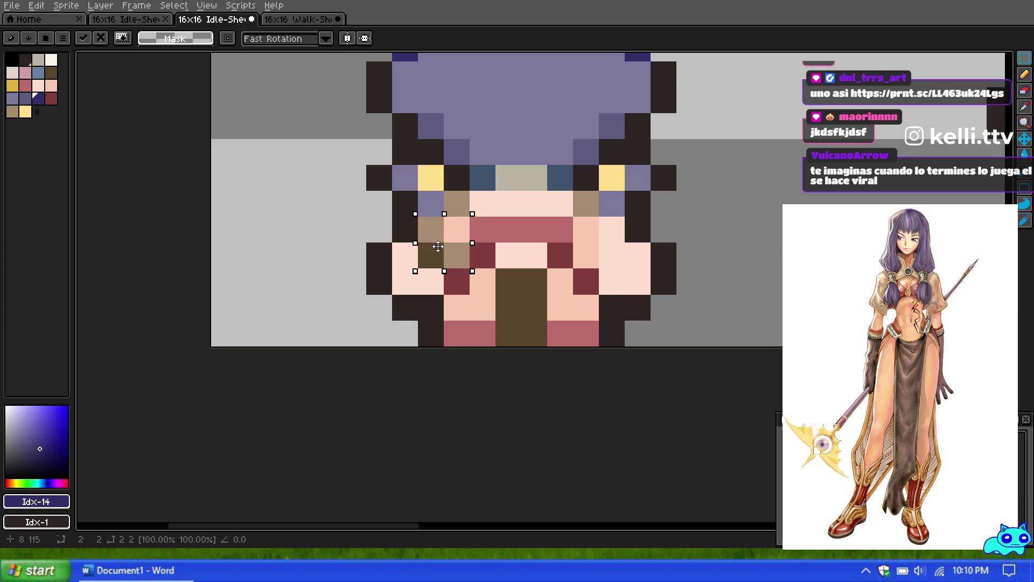
left_click(485, 256)
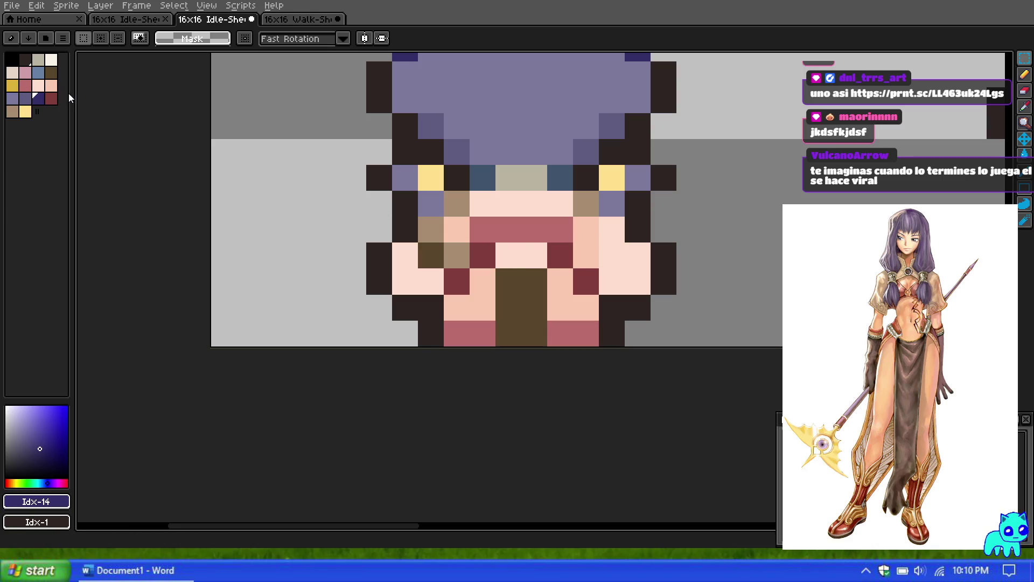
Paint two tan pixels and one dark-brown pixel on the right cheek.
left_click(12, 111)
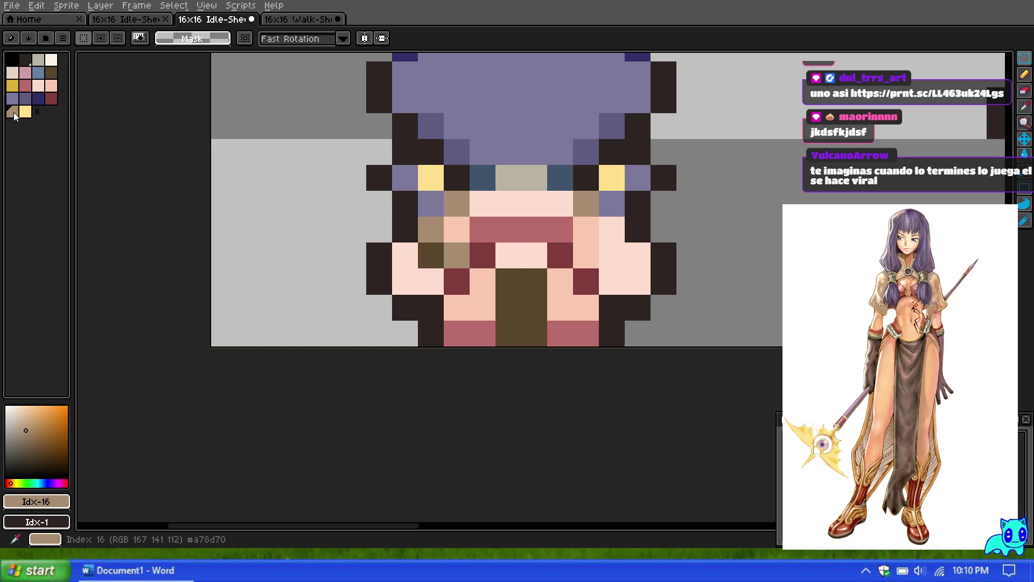
left_click(1026, 77)
left_click(612, 232)
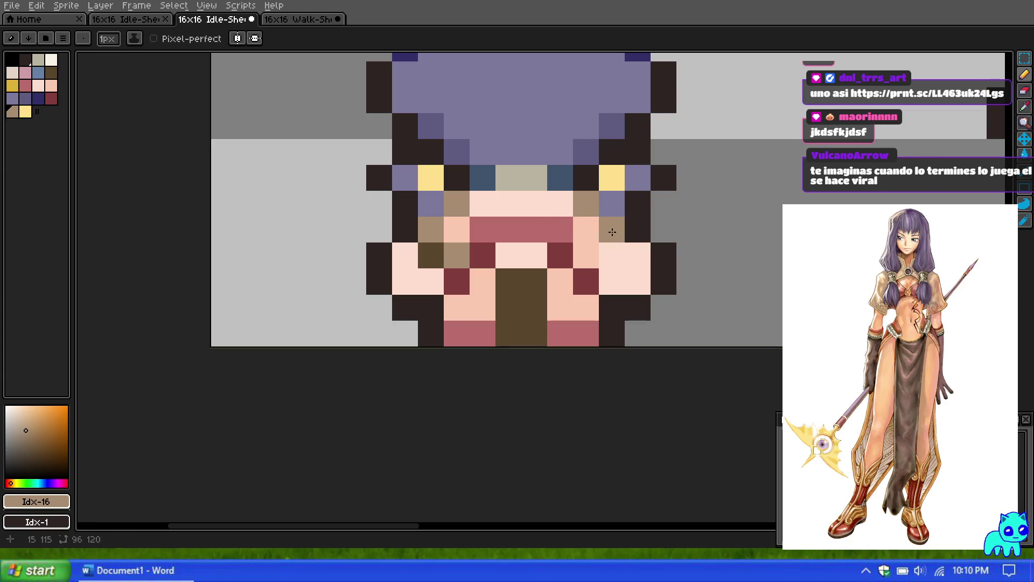
left_click(586, 255)
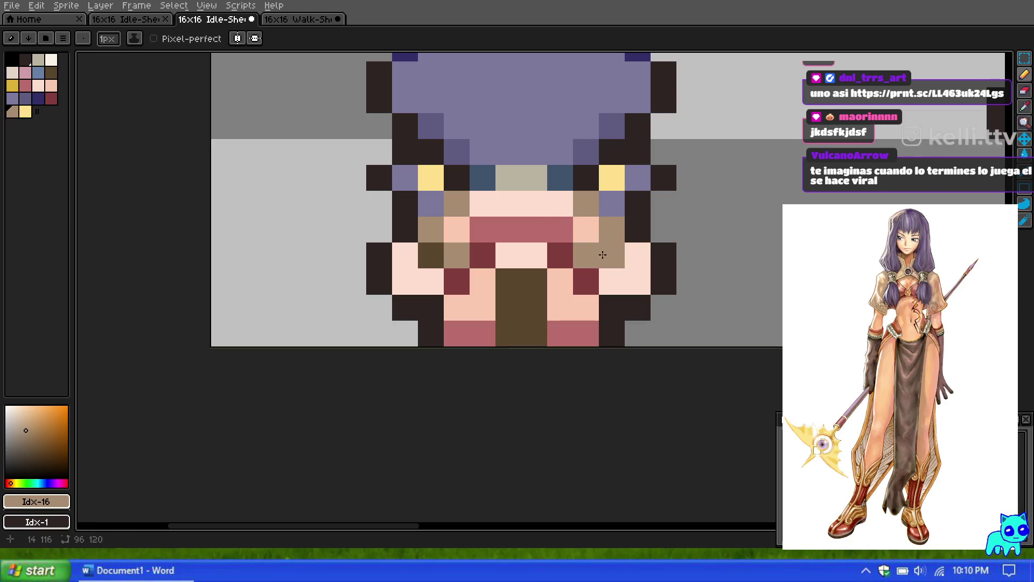
left_click(51, 72)
left_click(612, 255)
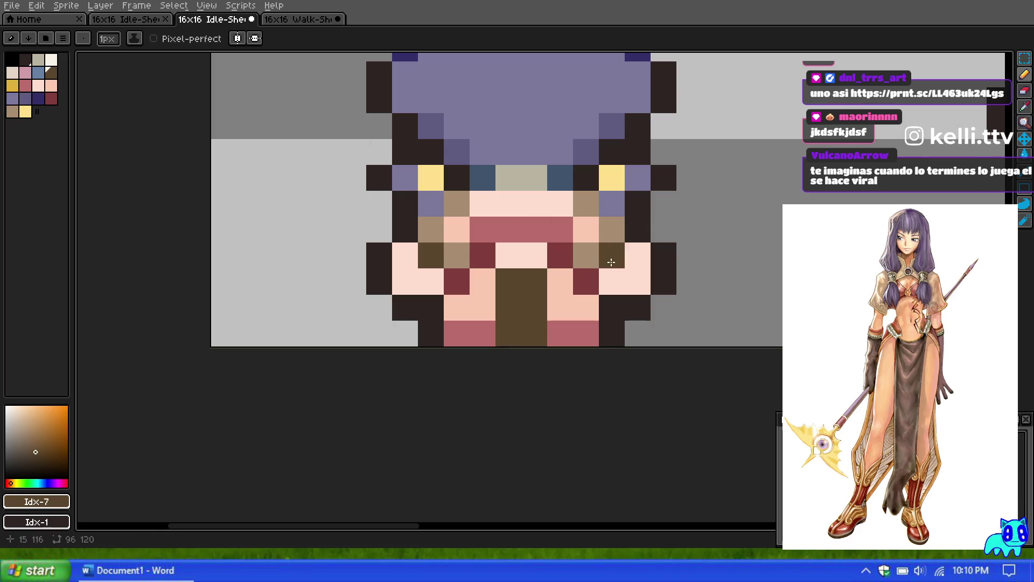
scroll(522, 237, "down", 6)
scroll(522, 237, "up", 6)
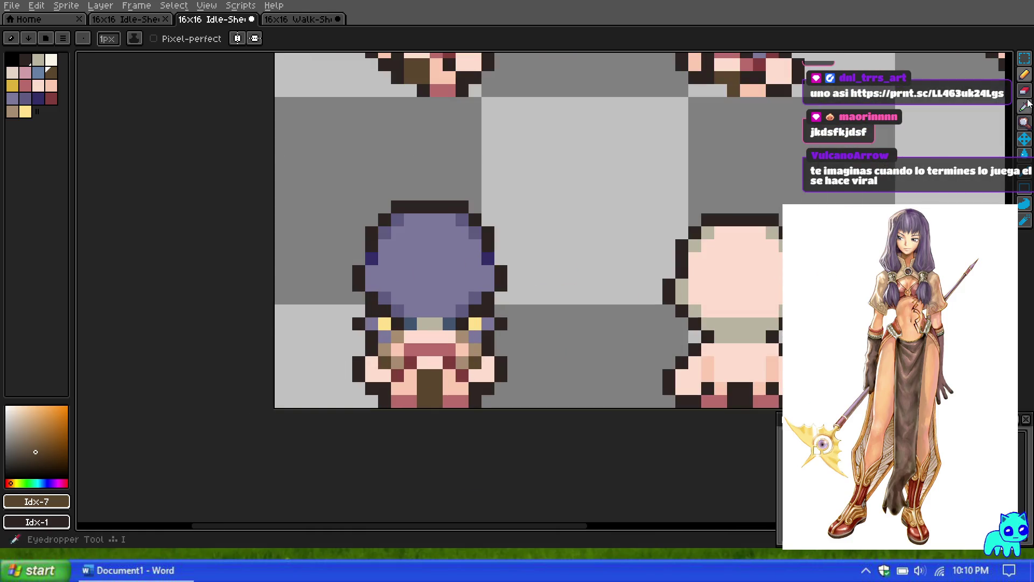
Sample the purple hair colour from the sprite with the eyedropper.
left_click(371, 312)
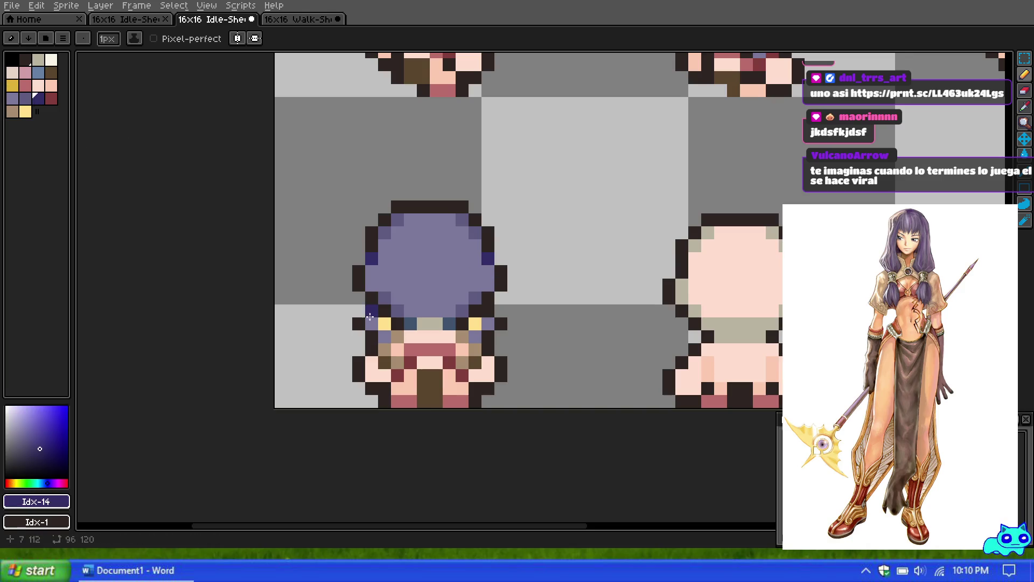
scroll(483, 261, "down", 1)
scroll(483, 261, "down", 2)
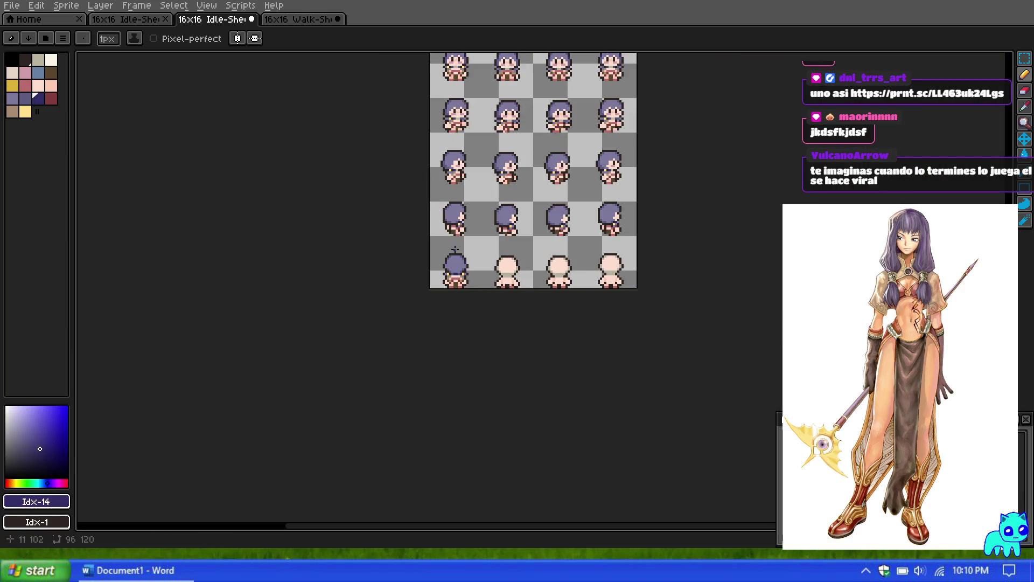
scroll(455, 261, "up", 4)
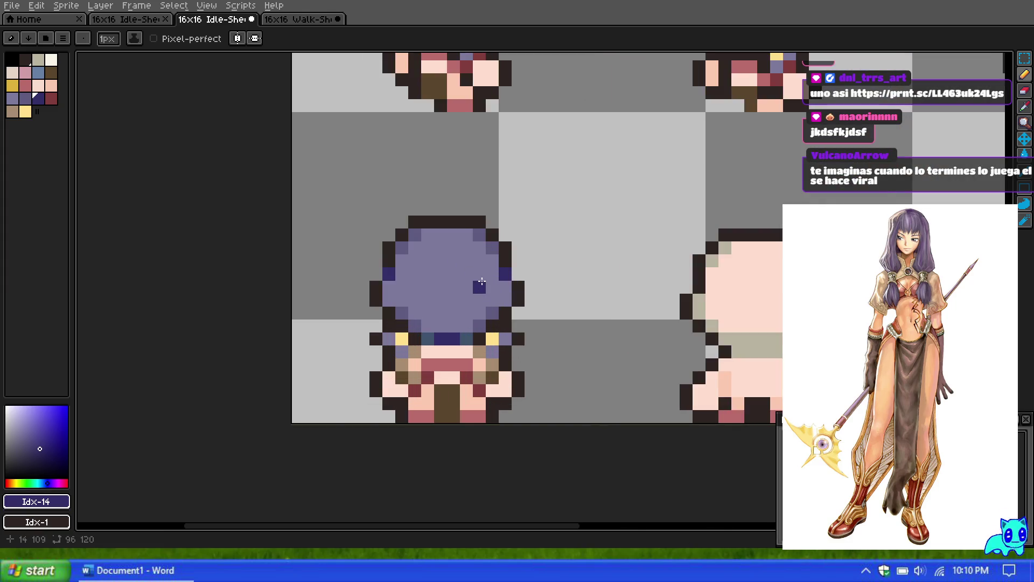
scroll(506, 291, "down", 3)
scroll(507, 291, "up", 3)
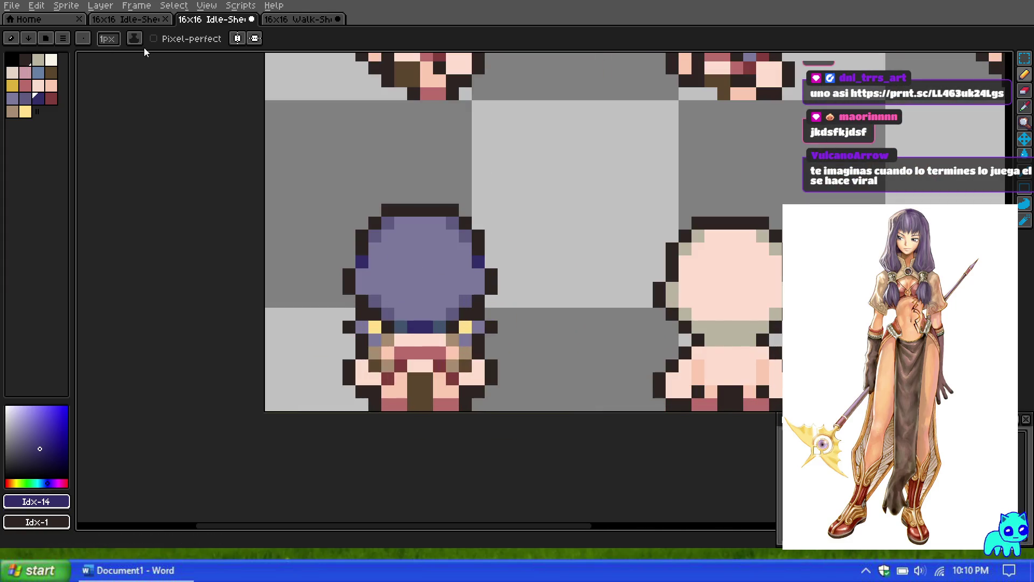
Select the back-view sprite's head with a rectangular marquee, then copy and paste it.
left_click(1024, 58)
mouse_move(314, 188)
left_mouse_down()
mouse_move(564, 336)
mouse_move(870, 343)
left_mouse_up()
key("ctrl+c")
key("ctrl+v")
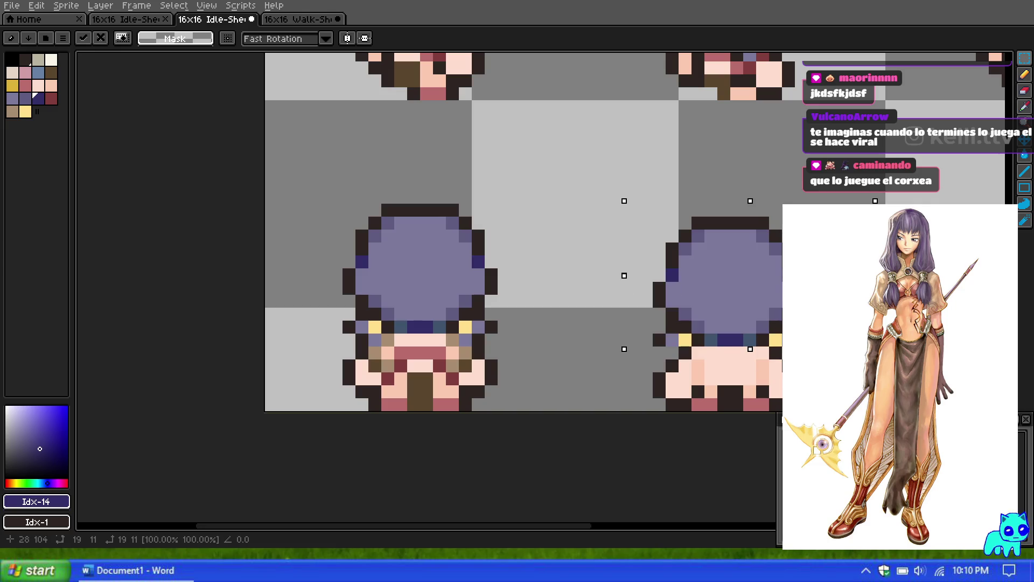
Move the pasted head right over the neighbouring sprite and confirm its placement.
scroll(538, 232, "down", 3)
scroll(539, 232, "up", 2)
mouse_move(851, 190)
left_mouse_down()
mouse_move(404, 191)
mouse_move(920, 191)
left_mouse_up()
left_click_drag(782, 191, 877, 190)
scroll(808, 215, "down", 3)
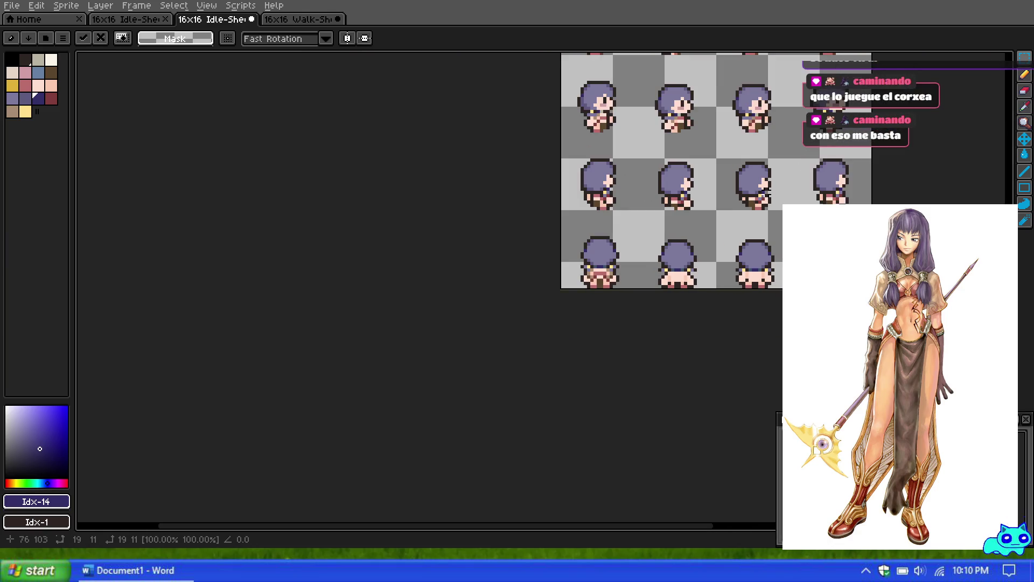
key("Return")
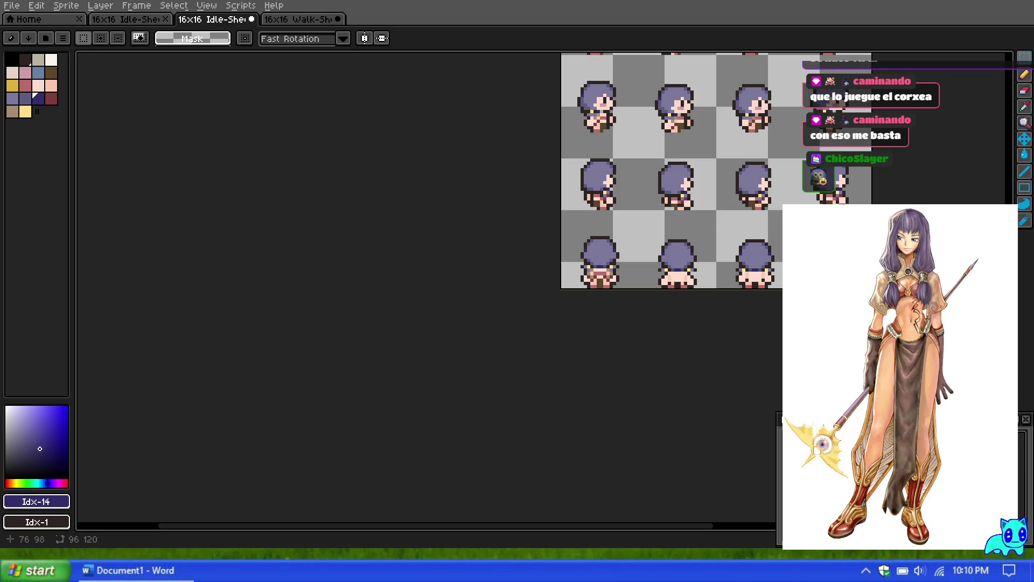
Paint light pink skin pixels around the front-view face, undoing the stray mouth pixel.
scroll(681, 288, "up", 3)
scroll(573, 272, "up", 1)
scroll(612, 261, "down", 1)
scroll(630, 272, "up", 1)
scroll(457, 215, "up", 1)
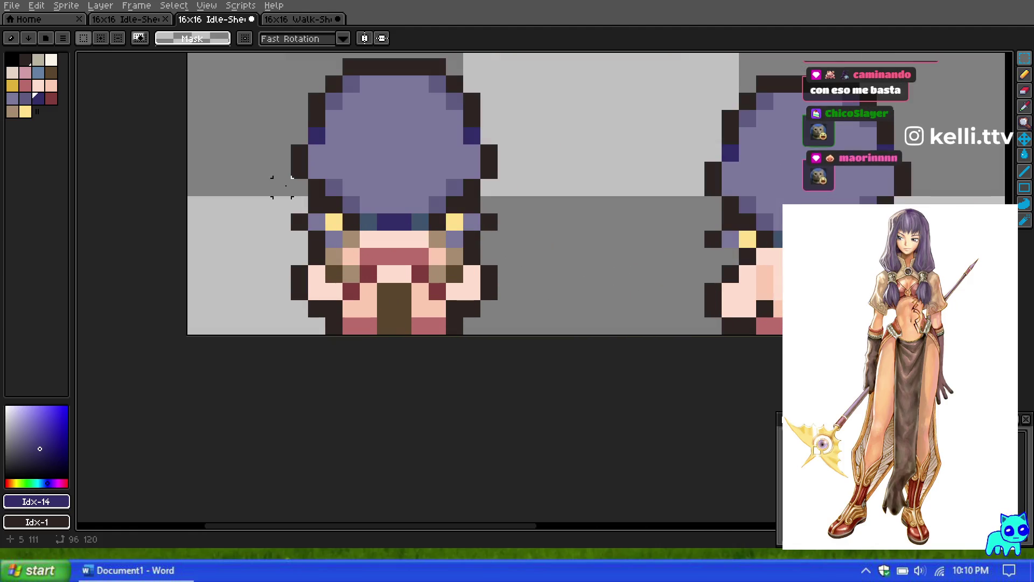
left_click(51, 85)
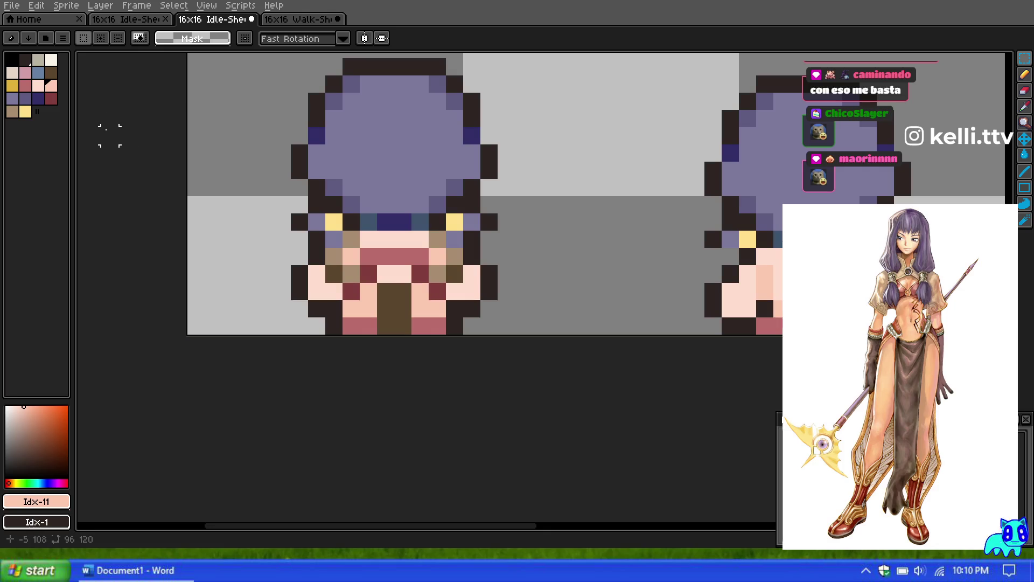
left_click(1025, 74)
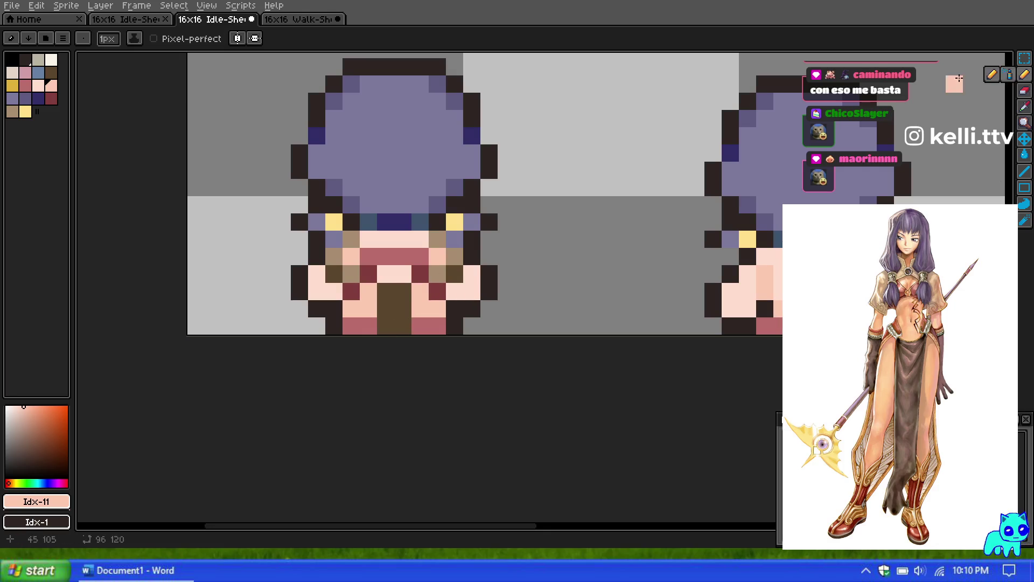
left_click(388, 263)
key("ctrl+z")
left_click(461, 274)
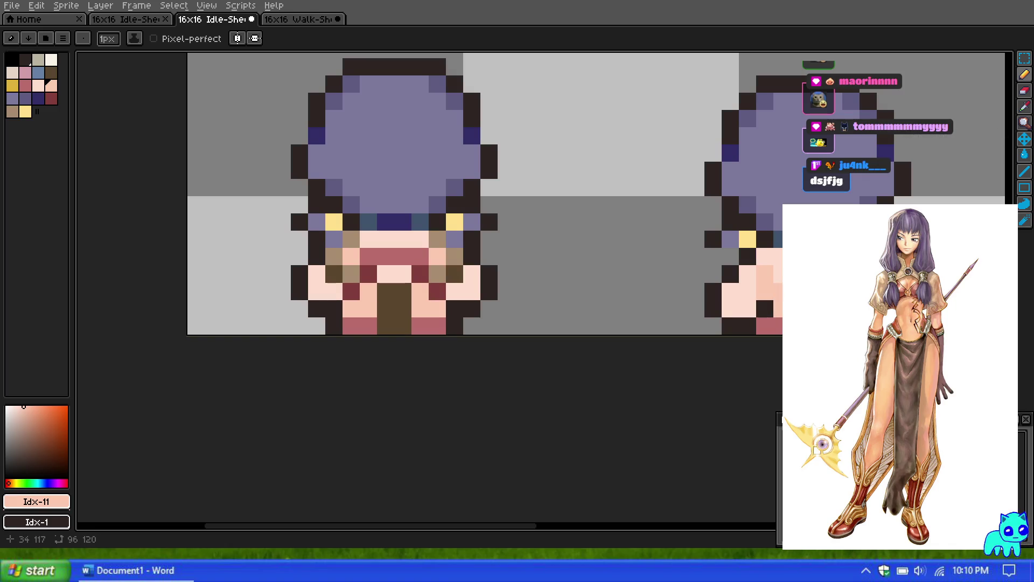
scroll(420, 256, "down", 1)
scroll(558, 245, "up", 2)
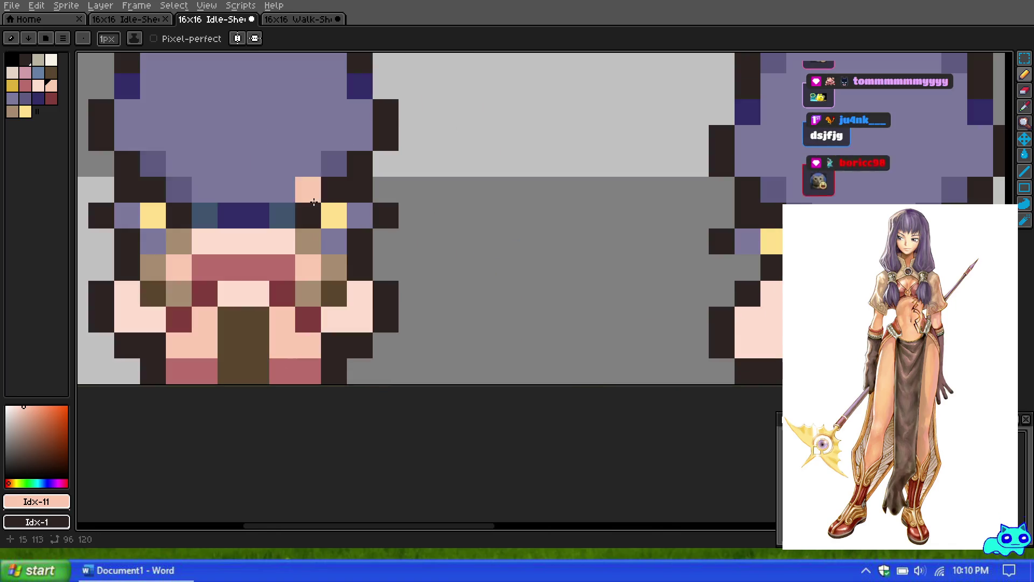
Marquee-select the lower-left sprite frame, shift the selection onto the lower-right sprite, then deselect.
left_click(52, 73)
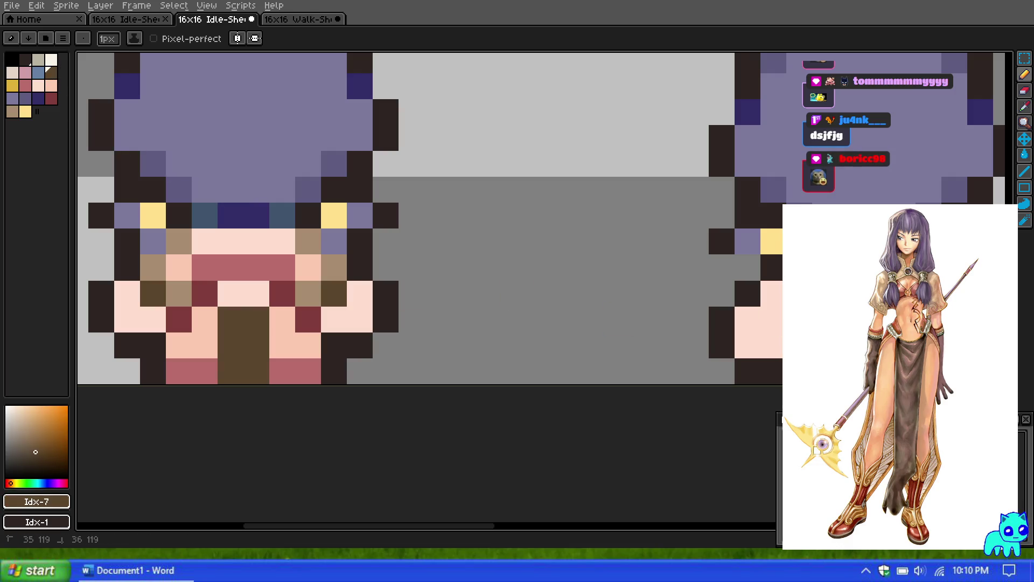
scroll(722, 294, "down", 3)
scroll(741, 312, "up", 2)
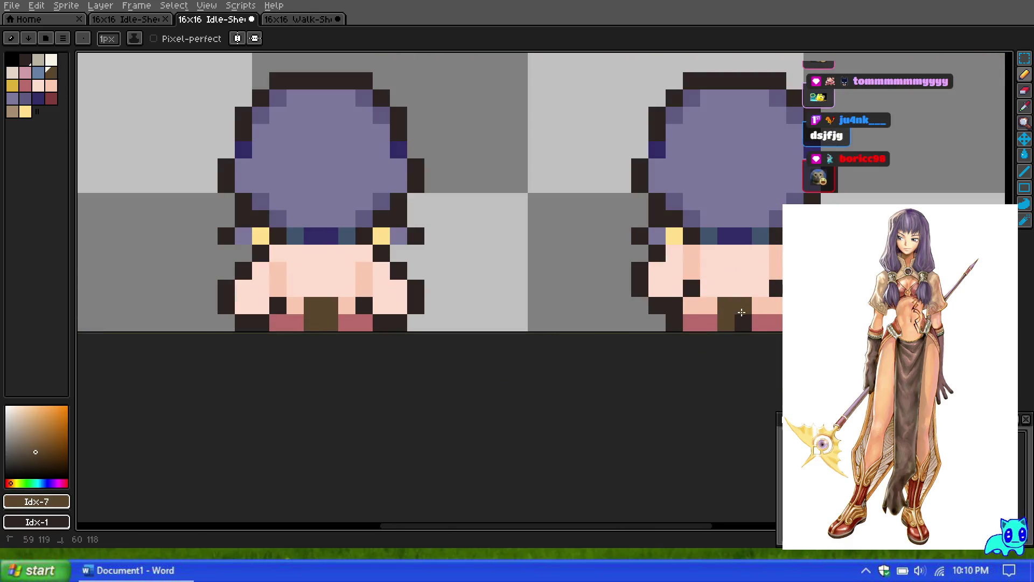
scroll(725, 288, "down", 3)
scroll(513, 203, "up", 1)
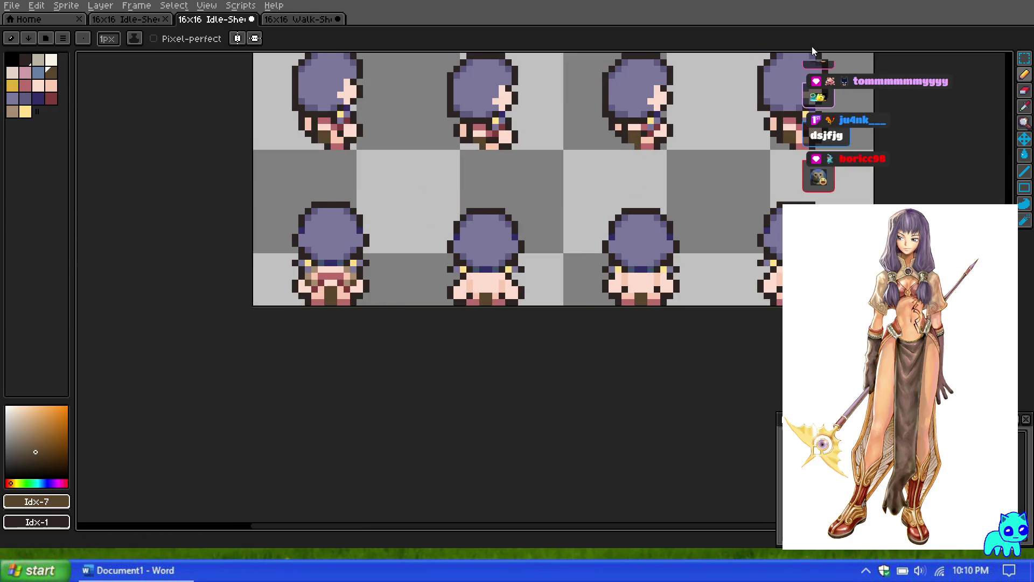
left_click(1024, 58)
mouse_move(260, 189)
left_mouse_down()
mouse_move(372, 314)
mouse_move(377, 306)
left_mouse_up()
left_click_drag(296, 273, 761, 273)
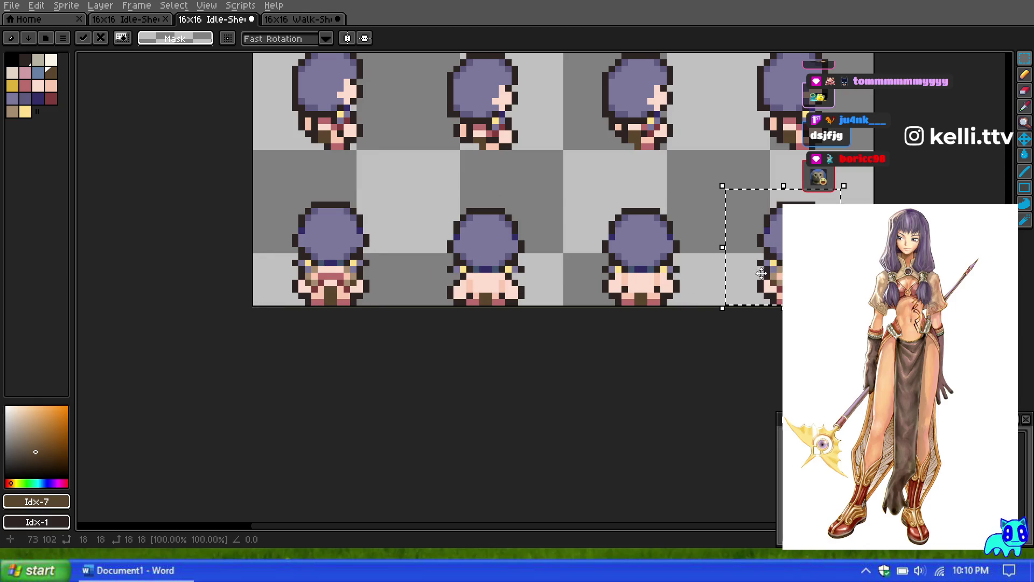
key("ctrl+d")
scroll(674, 205, "down", 1)
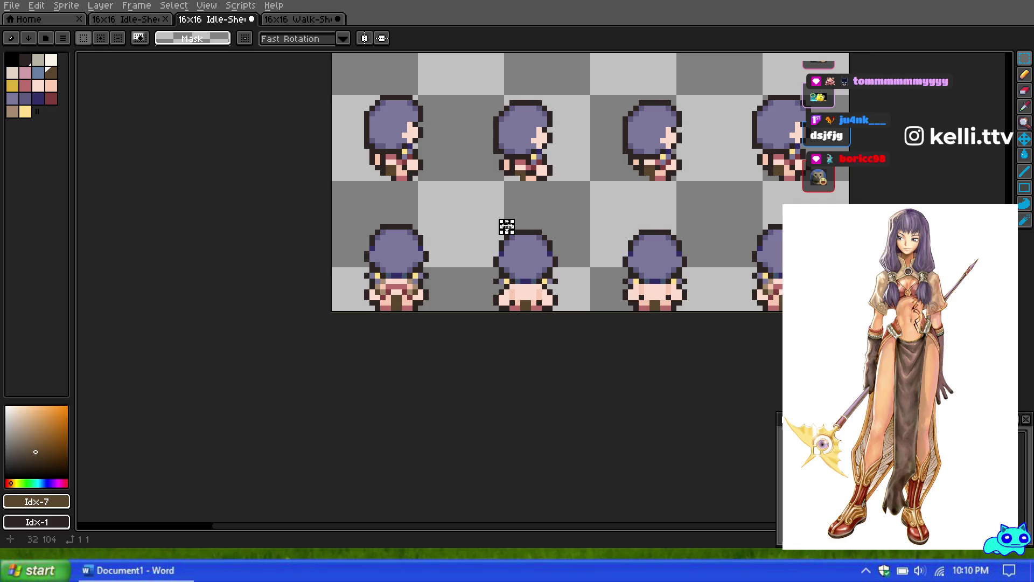
scroll(506, 226, "down", 2)
scroll(484, 268, "up", 1)
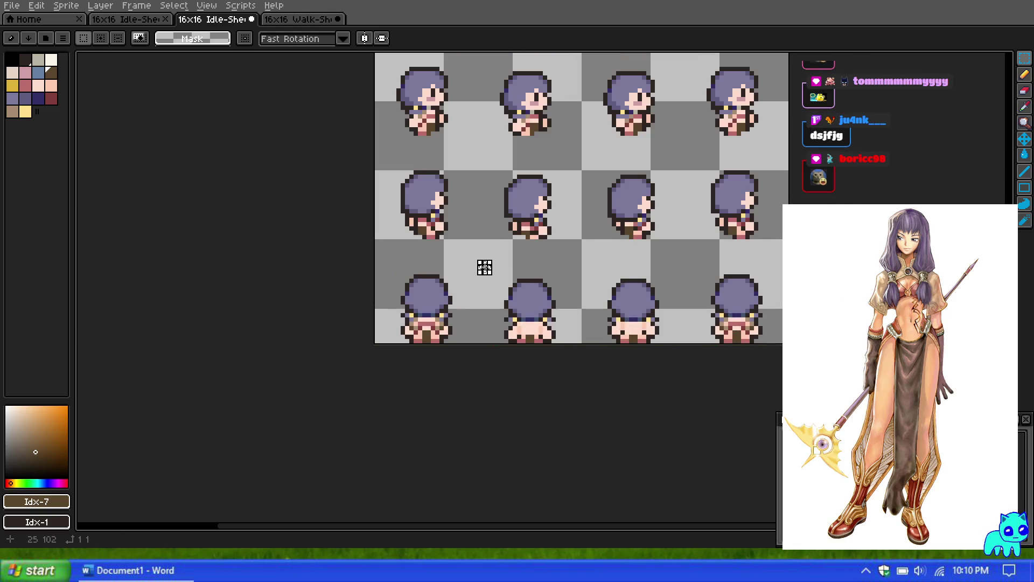
scroll(484, 267, "up", 2)
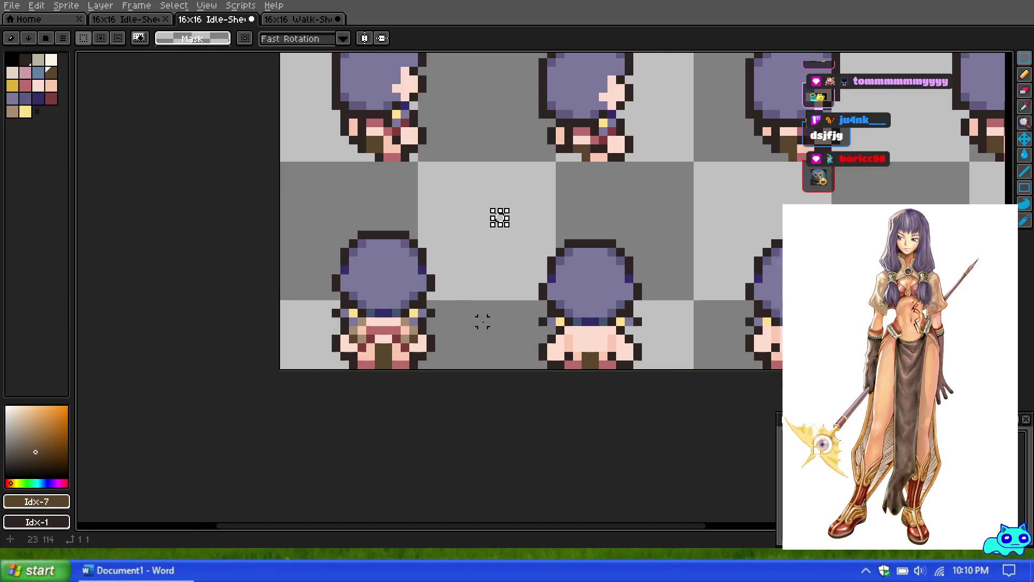
scroll(500, 338, "up", 1)
left_click(500, 159, "alt")
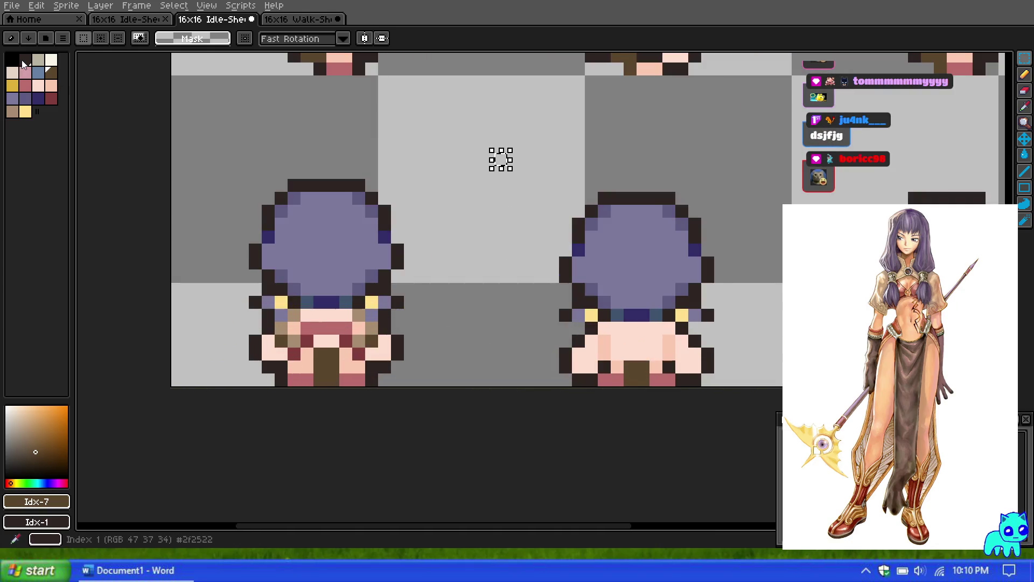
Pencil a dark pixel and a purple pixel just below the back-view hair.
key("b")
left_click(655, 332)
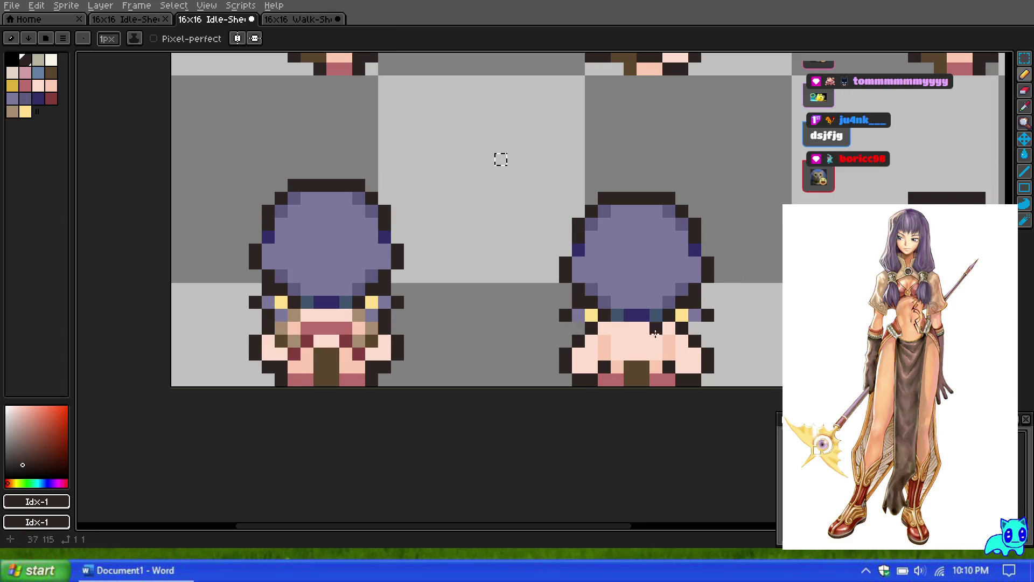
key("m")
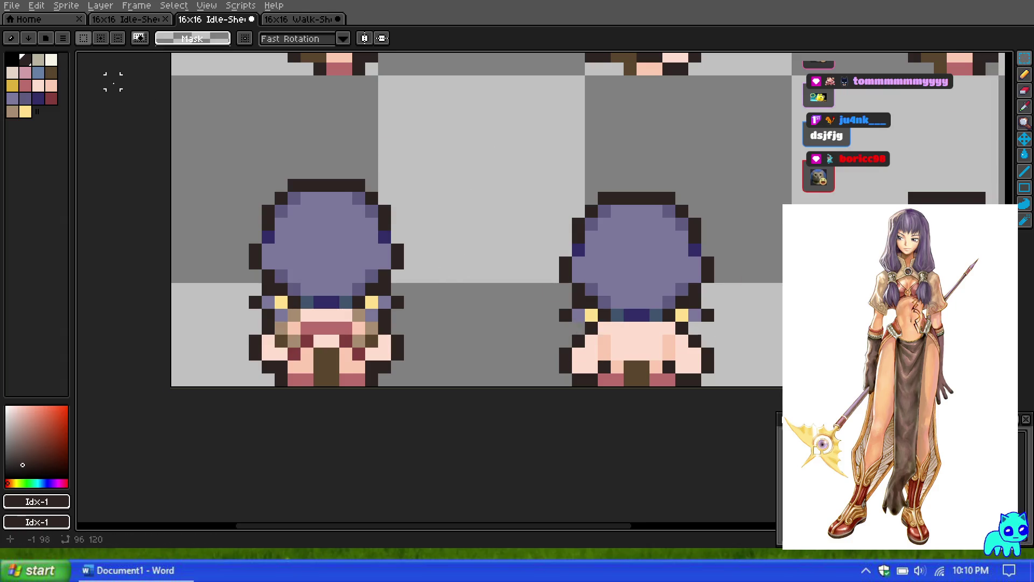
key("b")
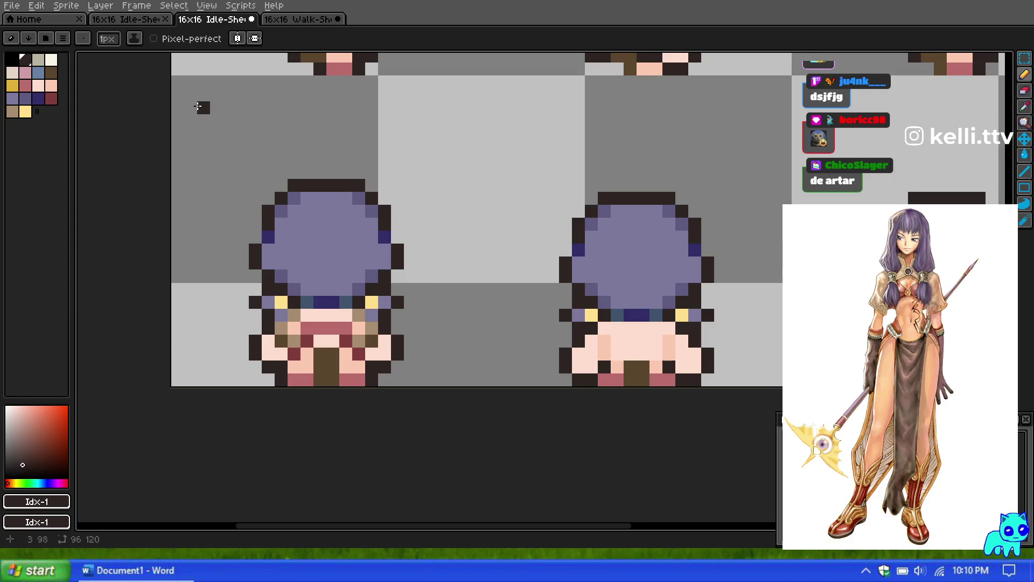
left_click(579, 315, "alt")
left_click(591, 332)
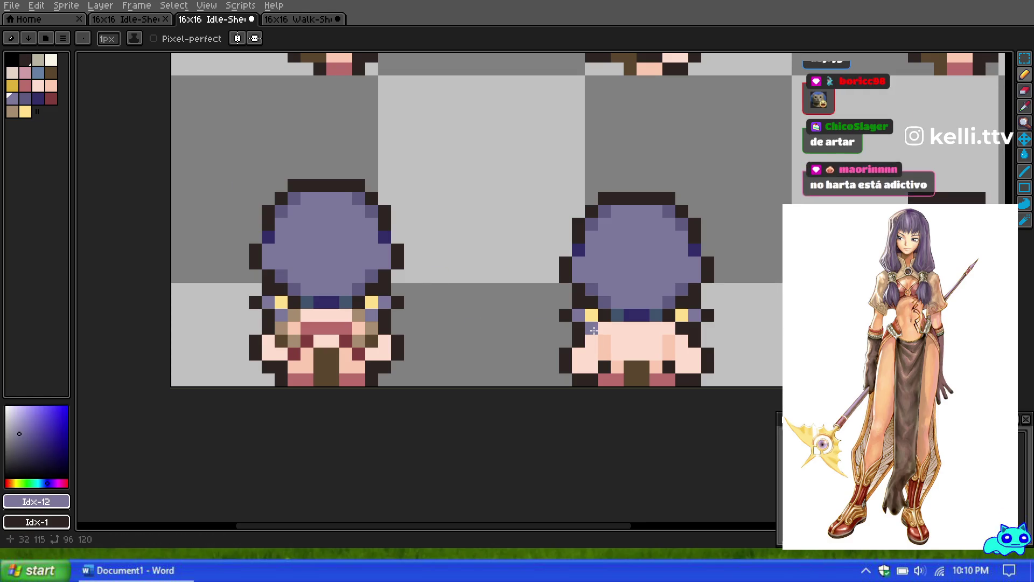
Inspect the sprite and switch the drawing colour from peach skin to dark red.
scroll(464, 262, "down", 2)
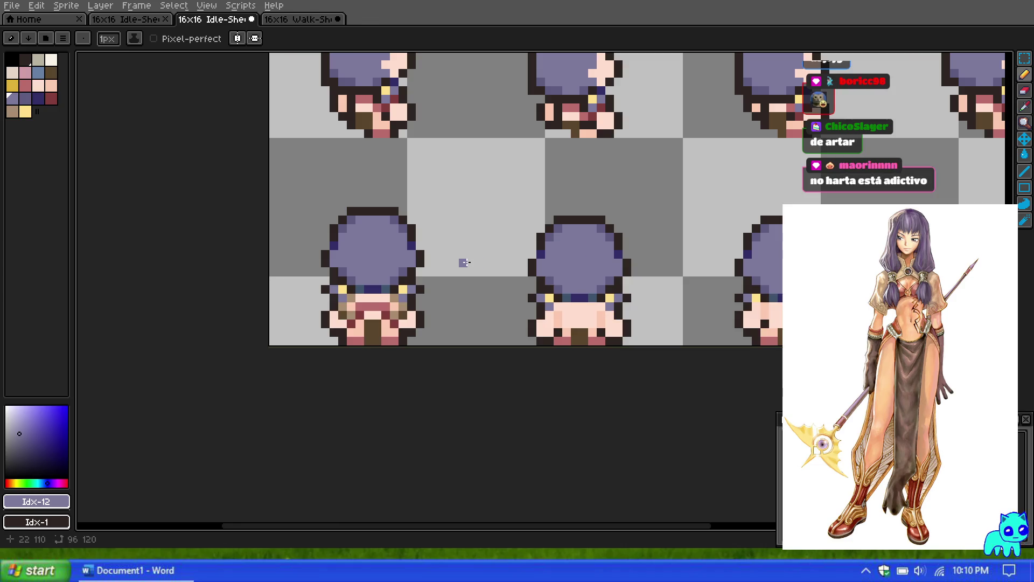
scroll(426, 289, "up", 1)
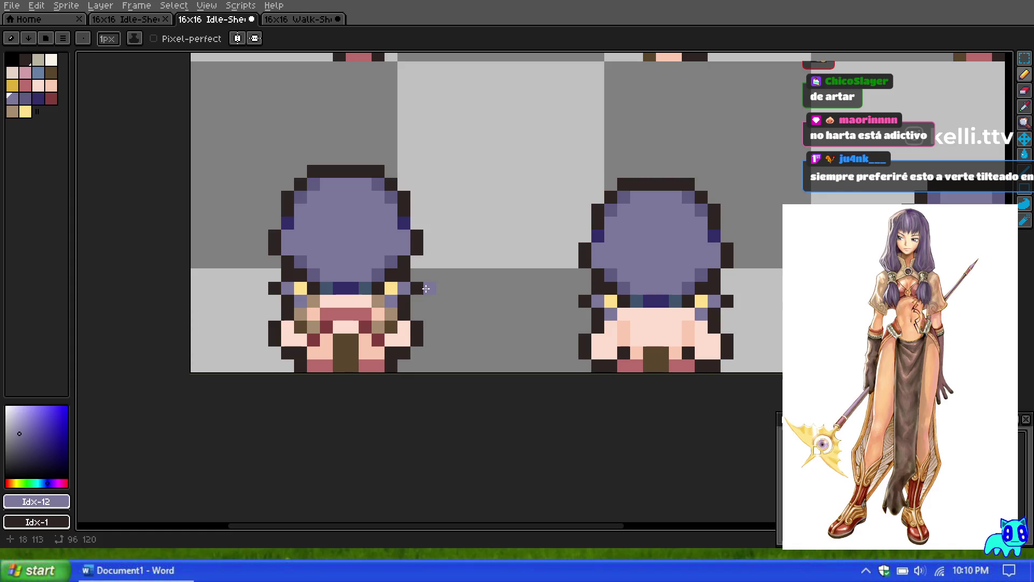
scroll(426, 286, "down", 2)
scroll(434, 280, "up", 2)
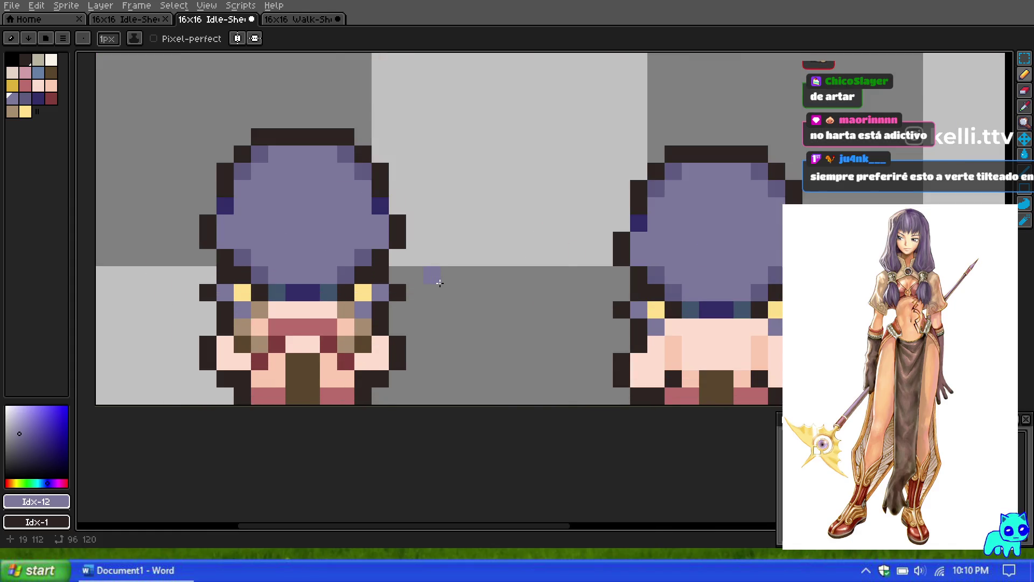
scroll(432, 276, "down", 1)
scroll(385, 284, "up", 1)
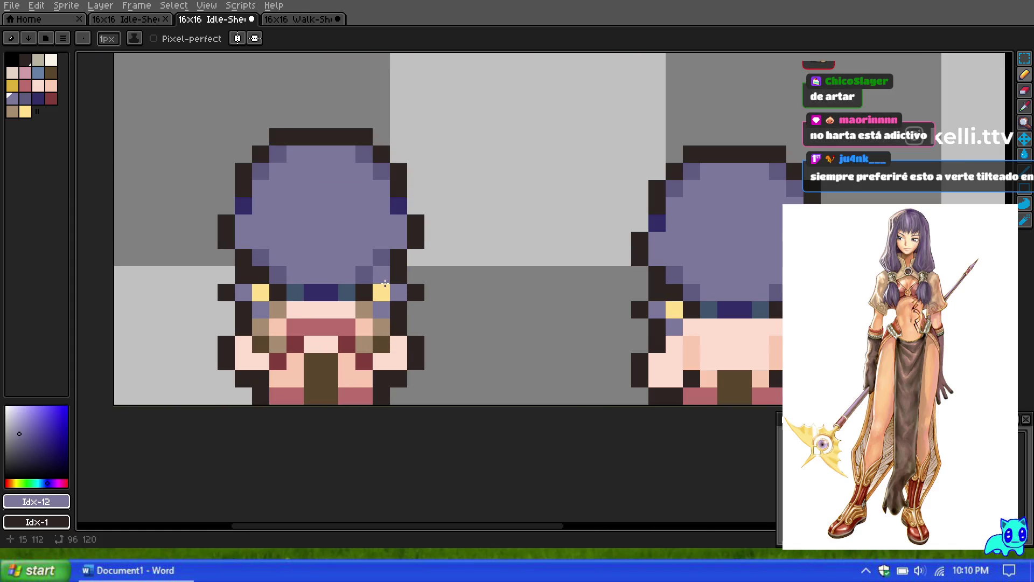
left_click(52, 85)
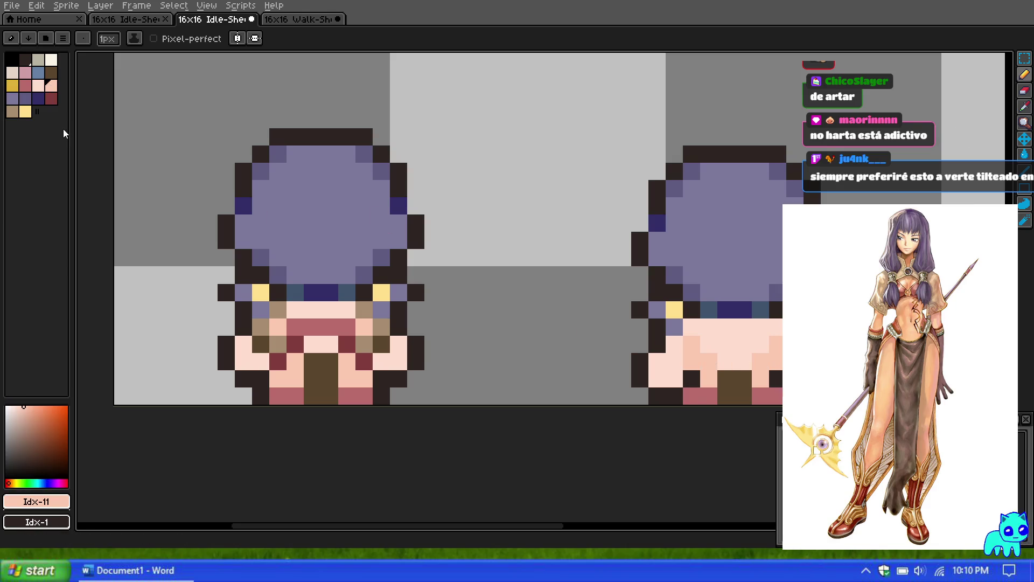
left_click(51, 98)
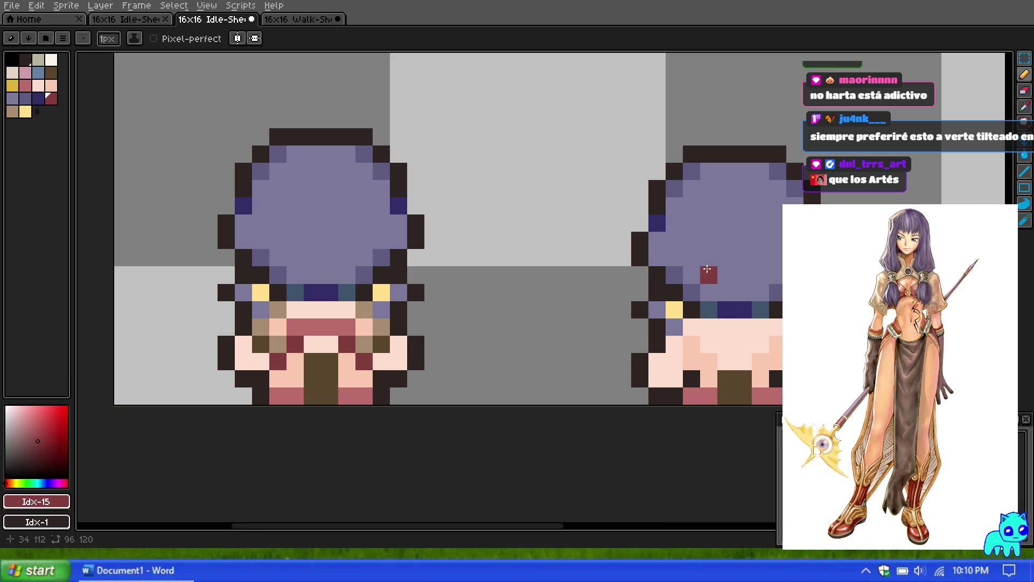
scroll(712, 308, "down", 10)
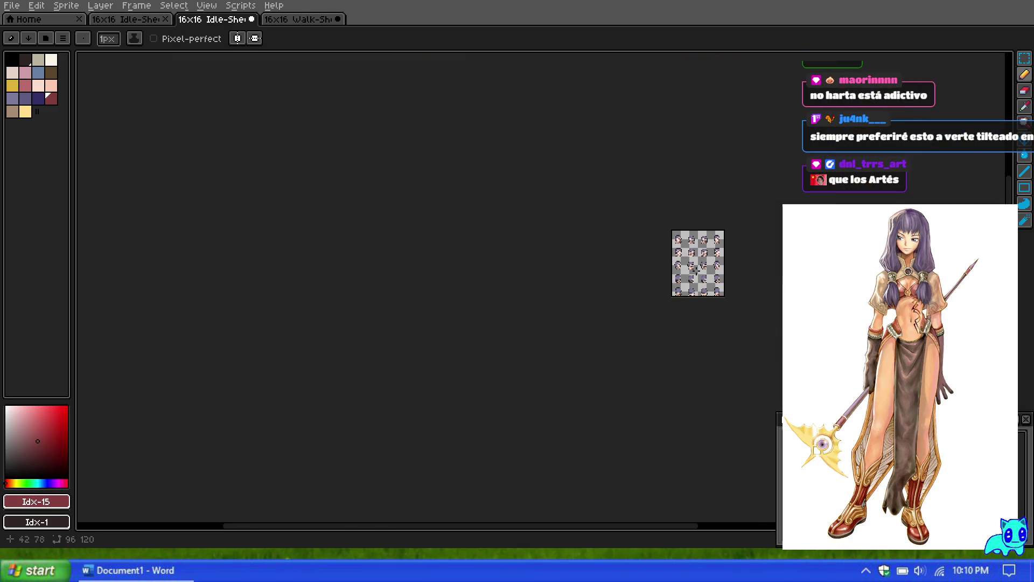
Draw a dusty pink pixel on the lower-right sprite's body.
scroll(600, 304, "up", 7)
scroll(600, 303, "up", 1)
scroll(592, 291, "down", 6)
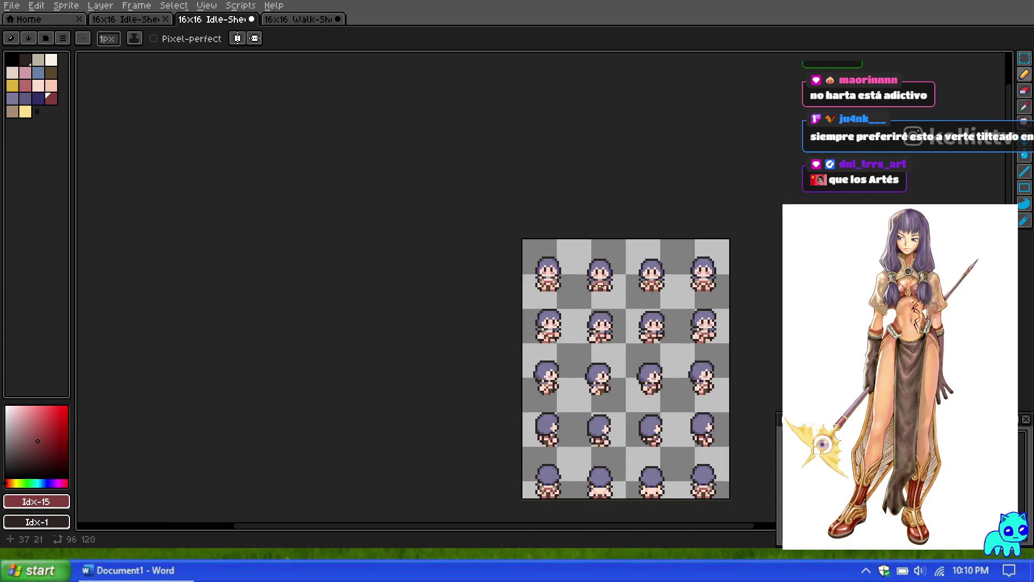
scroll(560, 243, "up", 6)
scroll(555, 280, "down", 5)
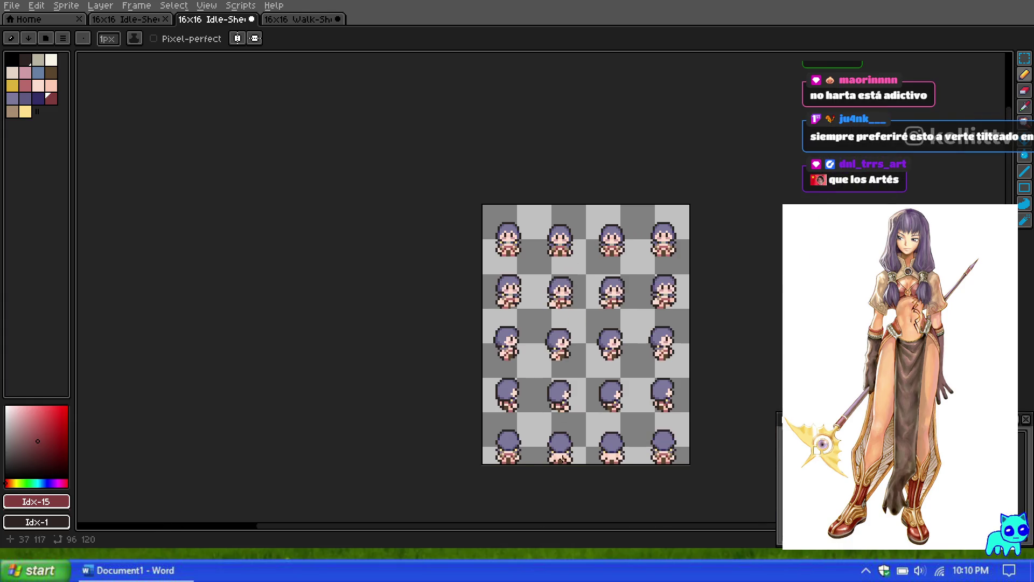
scroll(562, 458, "up", 2)
left_click(25, 85)
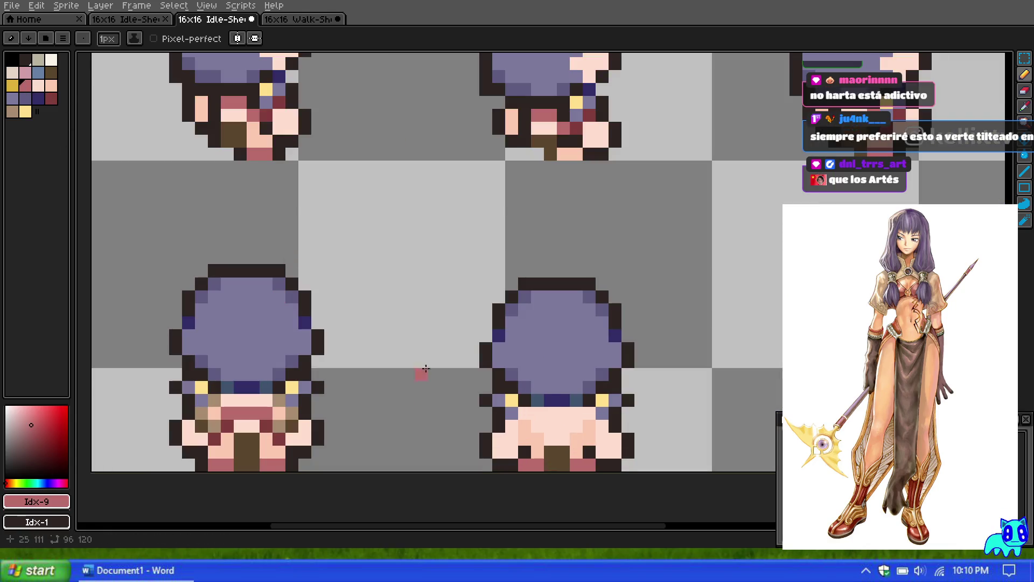
left_click(563, 414)
Paint a dark-red shading pixel on the back-view sprite's body.
scroll(539, 283, "up", 1)
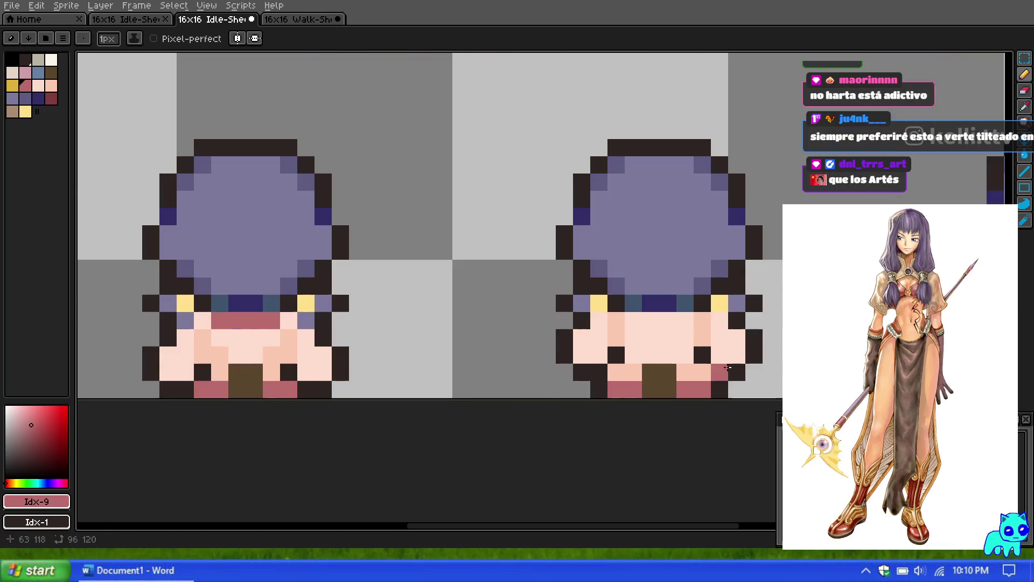
scroll(627, 320, "down", 2)
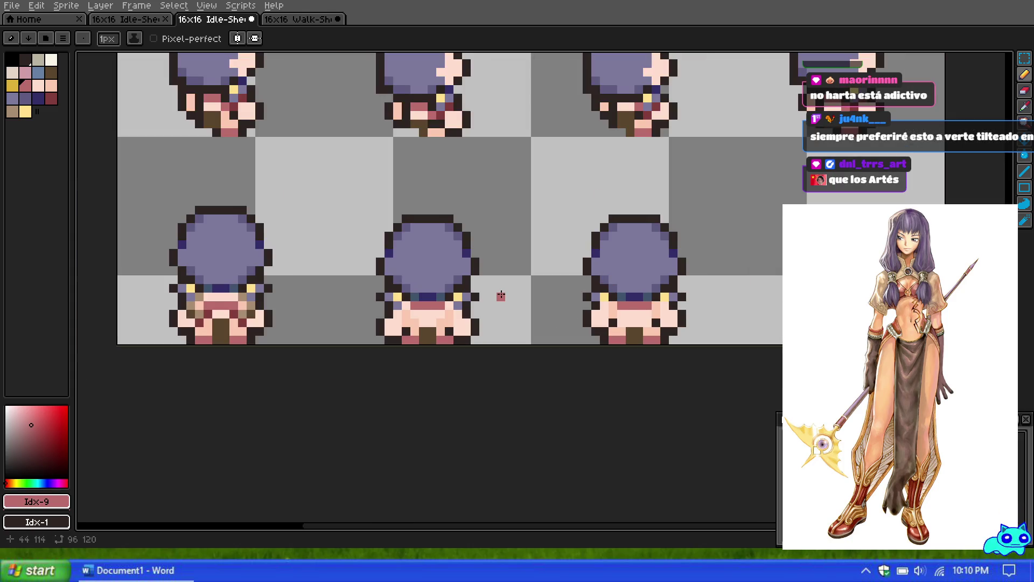
scroll(434, 316, "up", 1)
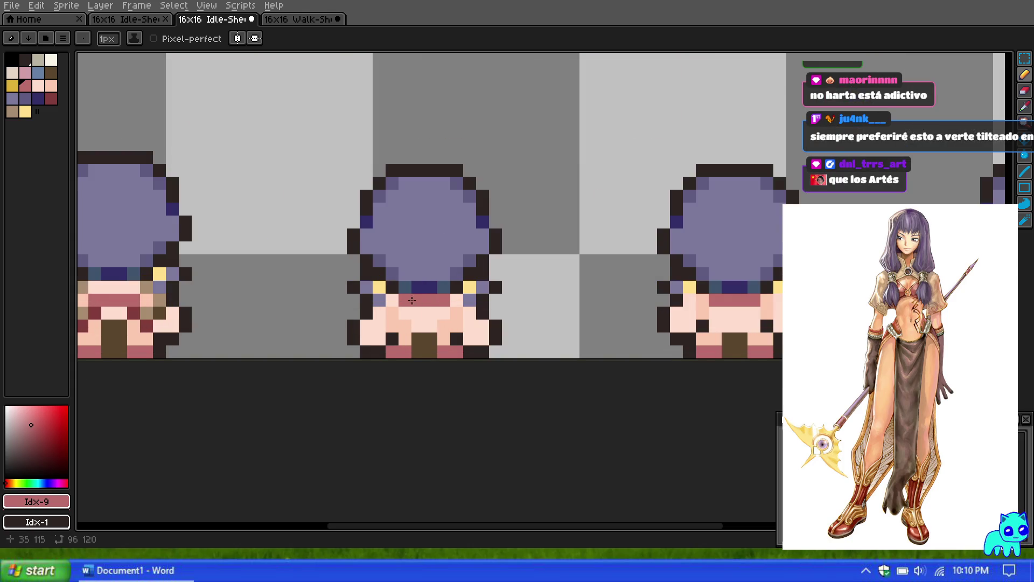
scroll(411, 300, "down", 1)
scroll(373, 284, "up", 1)
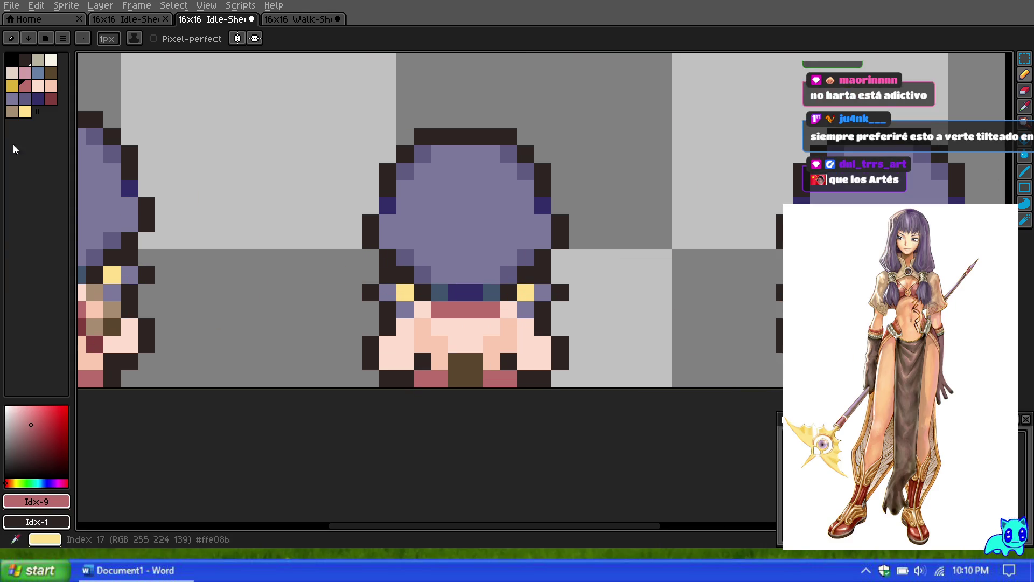
left_click(52, 98)
left_click(439, 326)
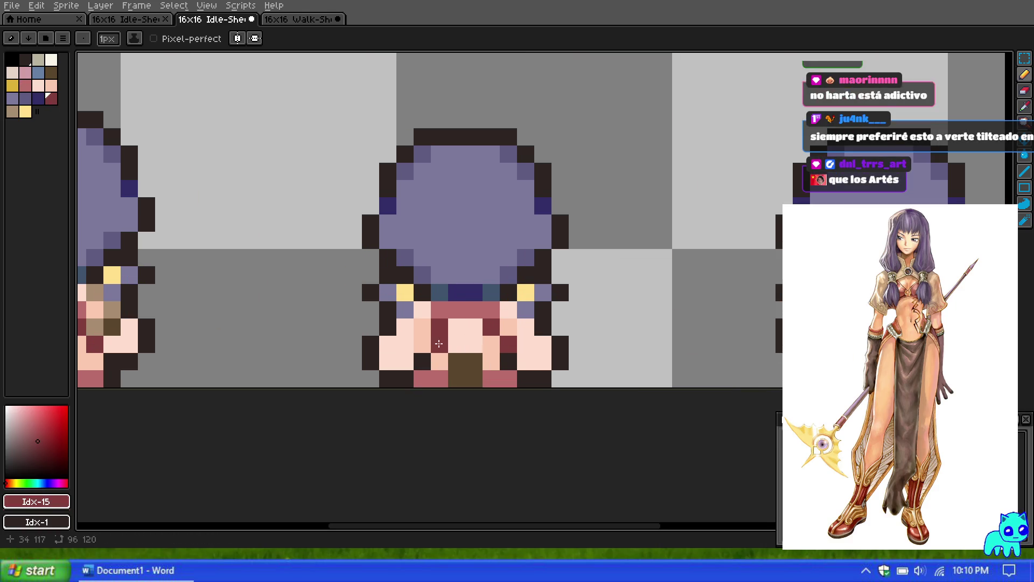
scroll(458, 294, "down", 4)
scroll(458, 293, "down", 5)
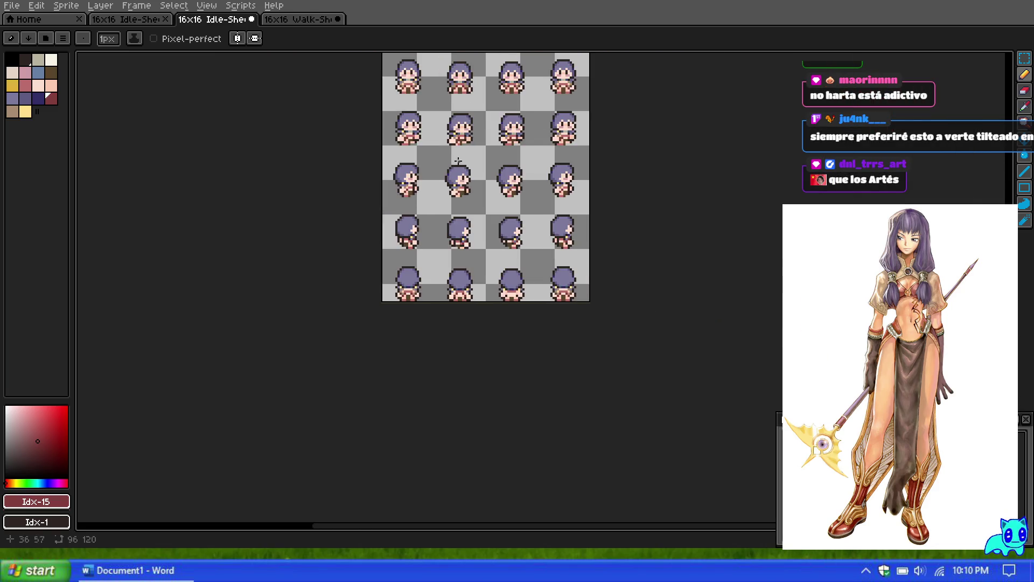
scroll(454, 135, "up", 7)
scroll(454, 135, "down", 5)
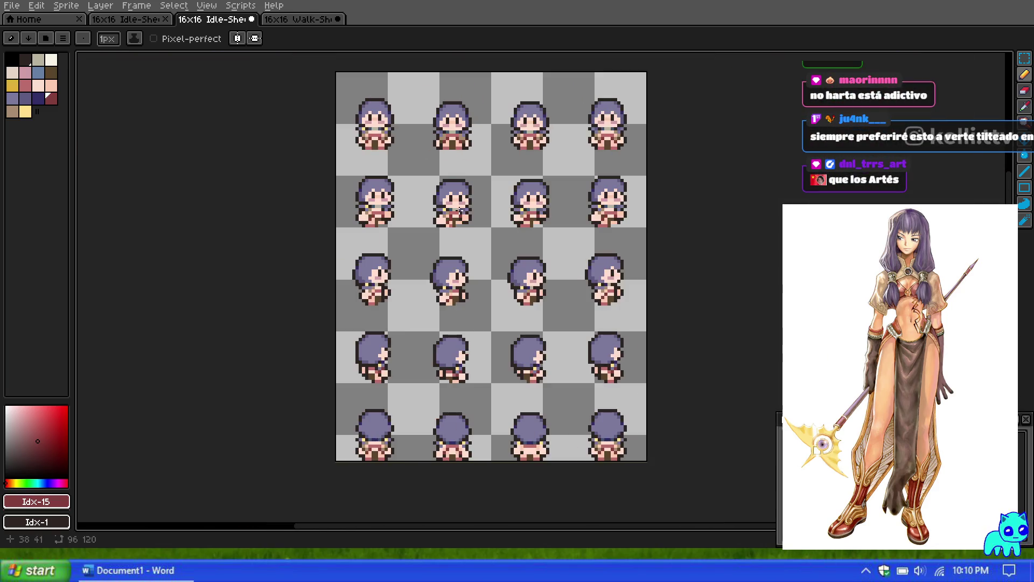
scroll(454, 464, "up", 5)
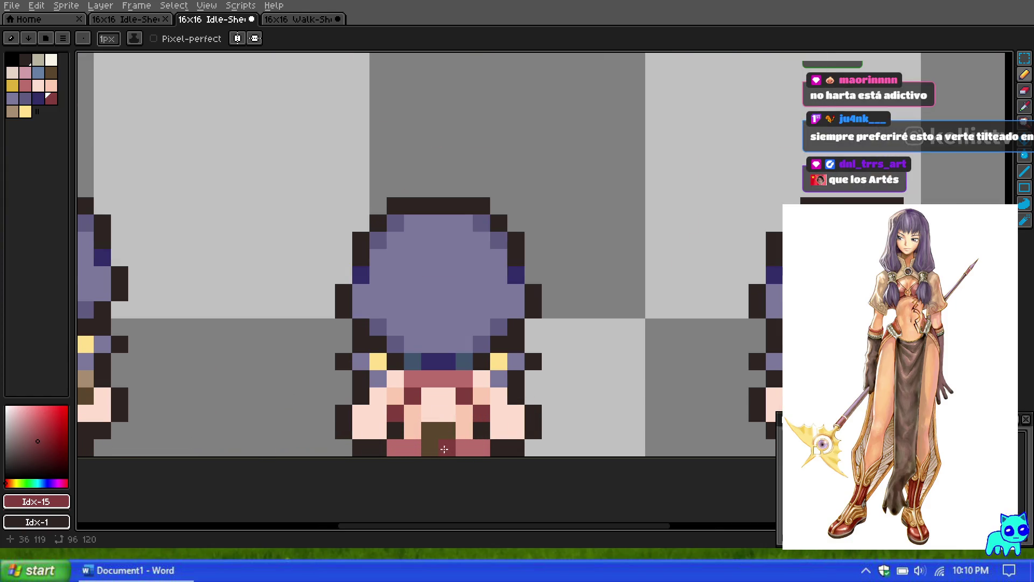
scroll(334, 436, "down", 1)
scroll(310, 420, "up", 1)
scroll(310, 421, "down", 5)
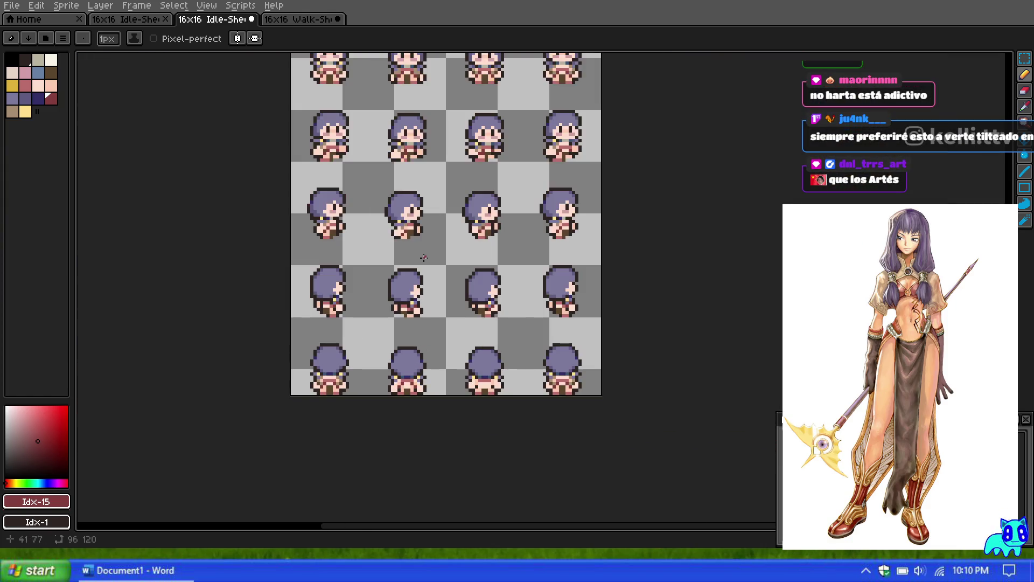
scroll(374, 209, "up", 3)
scroll(355, 172, "up", 2)
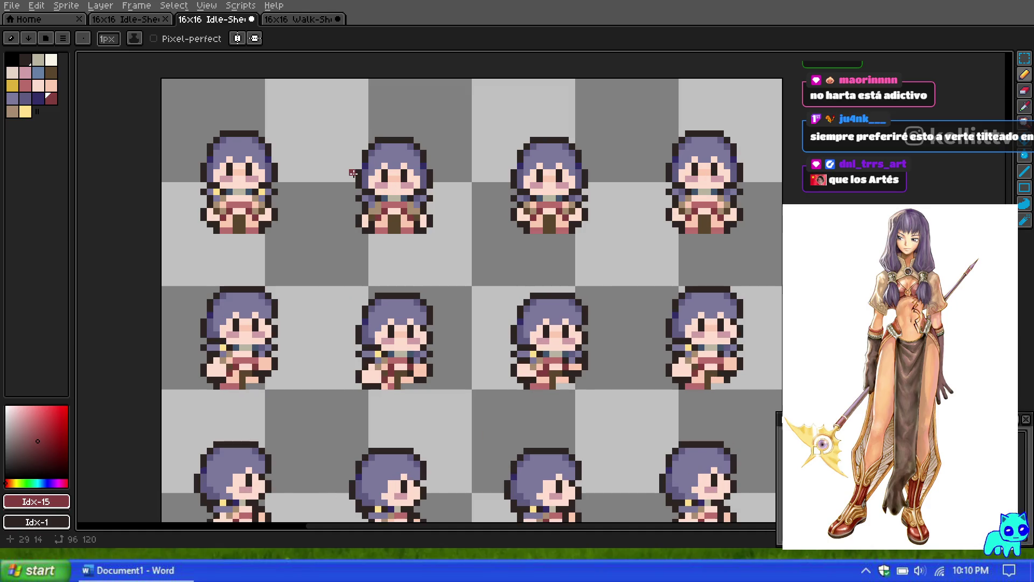
scroll(425, 223, "up", 3)
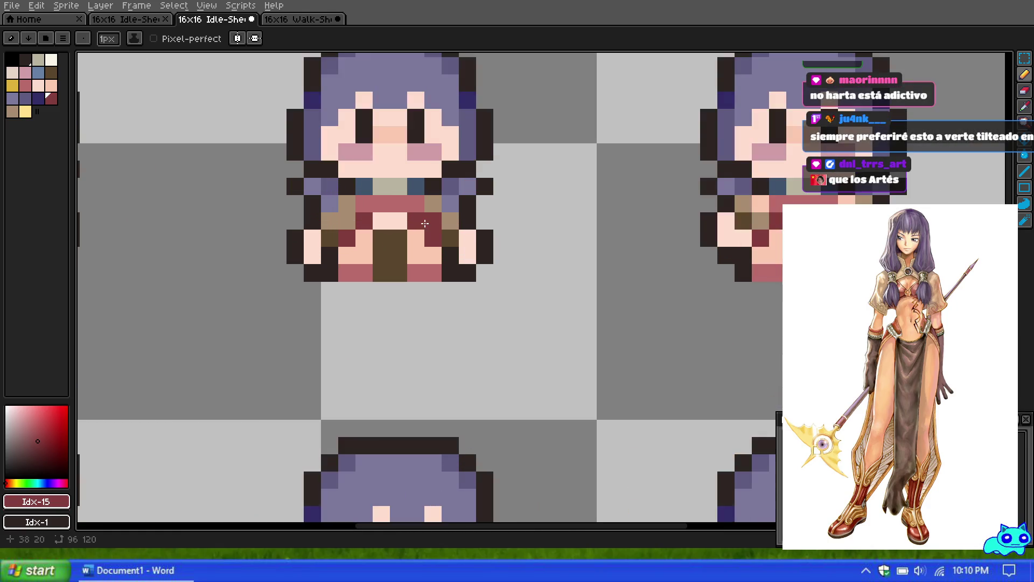
Add tan shading pixels to the back-view sprite's shoulders on both sides.
left_click(14, 112)
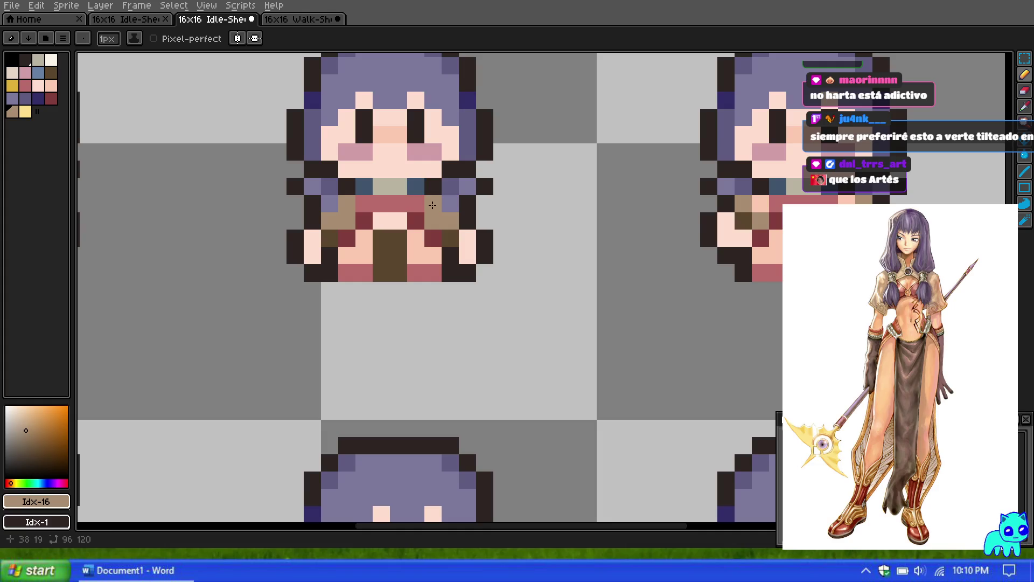
scroll(456, 278, "down", 10)
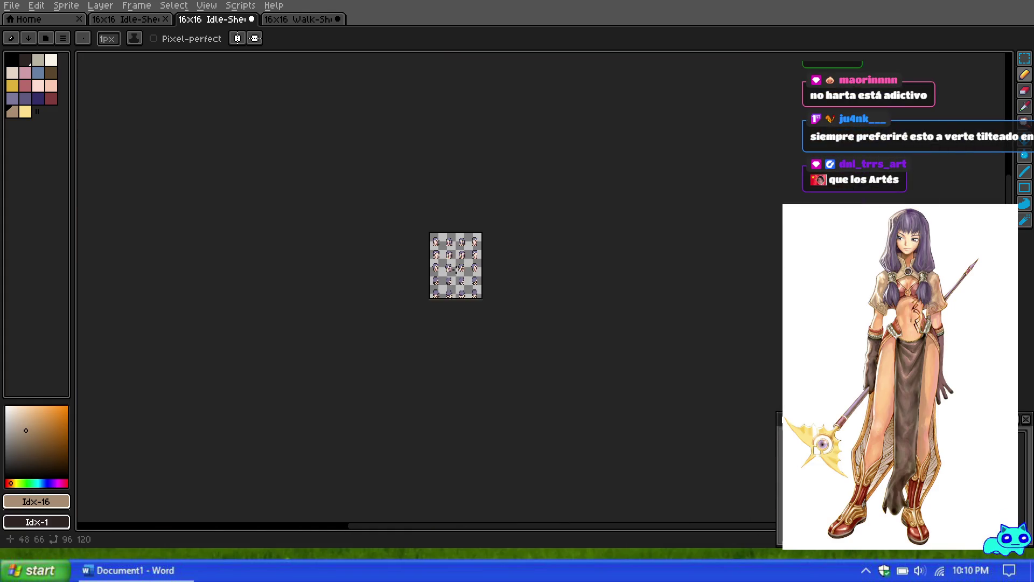
scroll(457, 278, "up", 5)
scroll(456, 278, "up", 5)
left_click(499, 235)
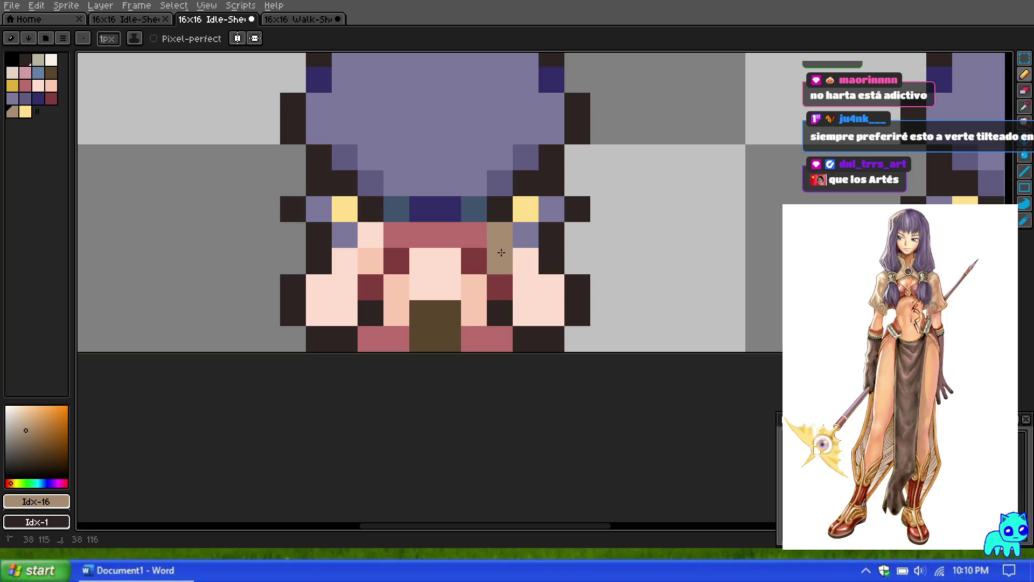
left_click(525, 261)
left_click(370, 235)
left_click_drag(371, 261, 345, 260)
scroll(580, 252, "down", 5)
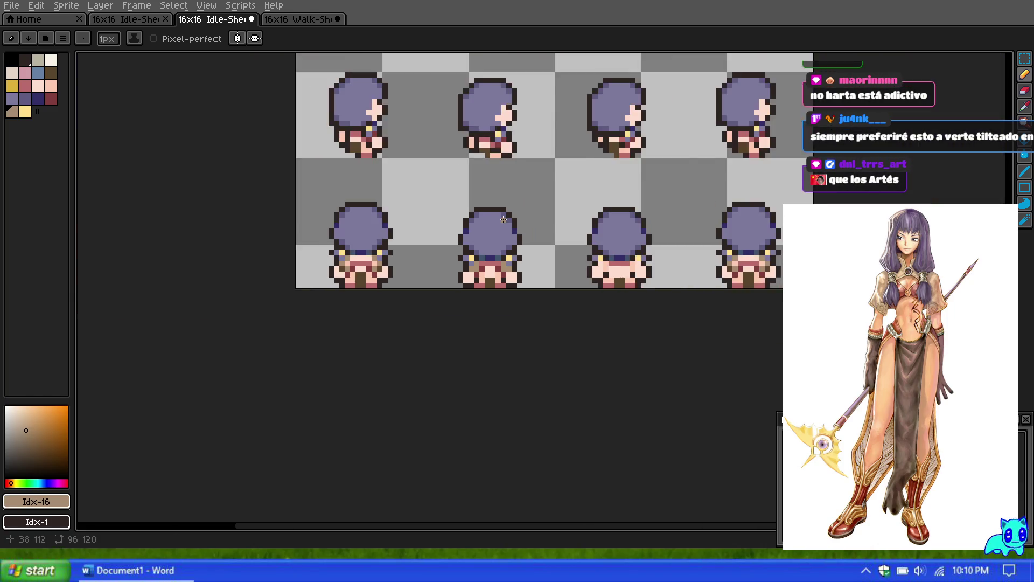
scroll(580, 252, "up", 5)
scroll(433, 250, "down", 2)
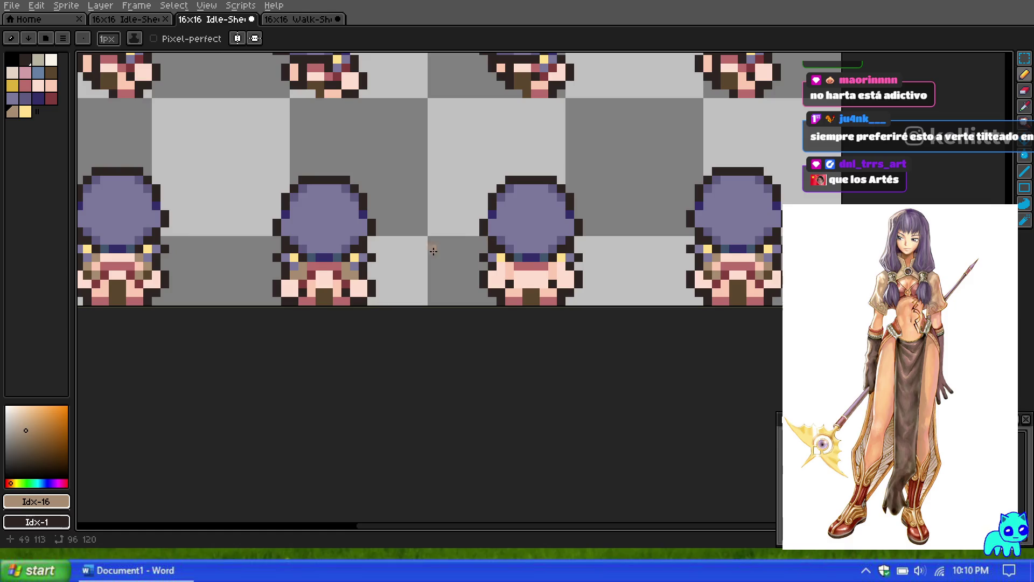
scroll(511, 286, "up", 2)
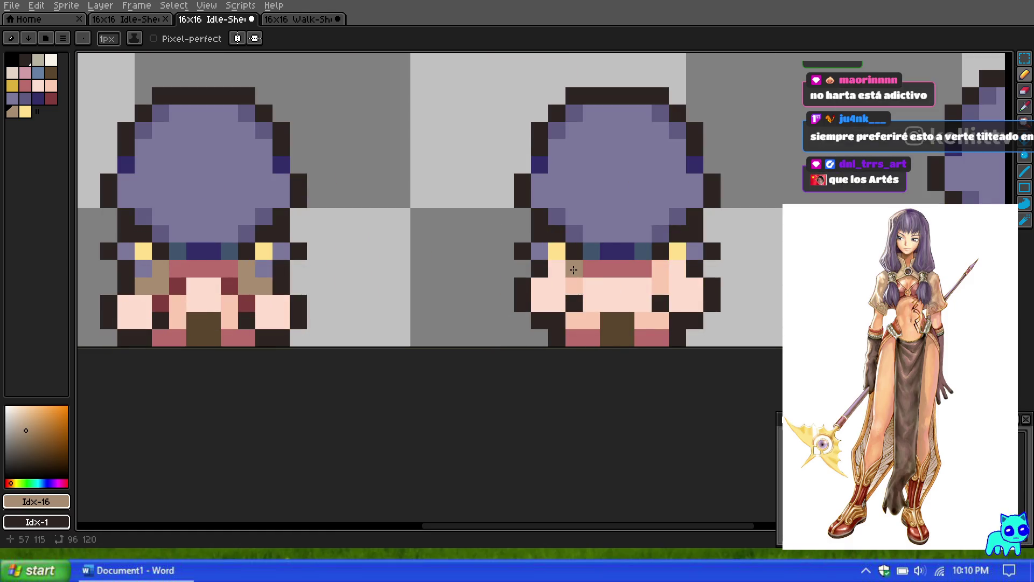
scroll(574, 269, "down", 8)
scroll(582, 106, "up", 6)
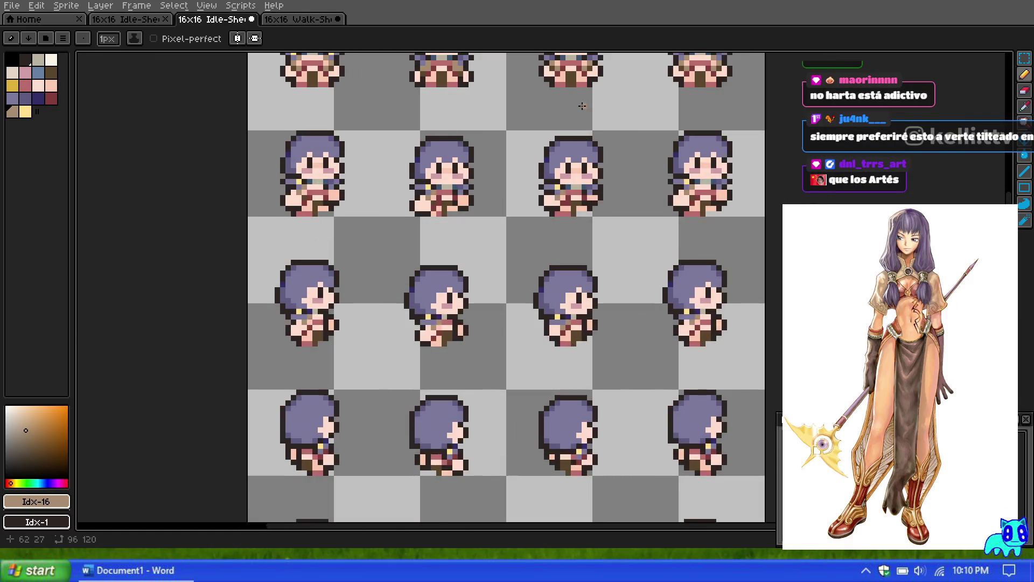
scroll(583, 106, "down", 1)
scroll(571, 86, "up", 2)
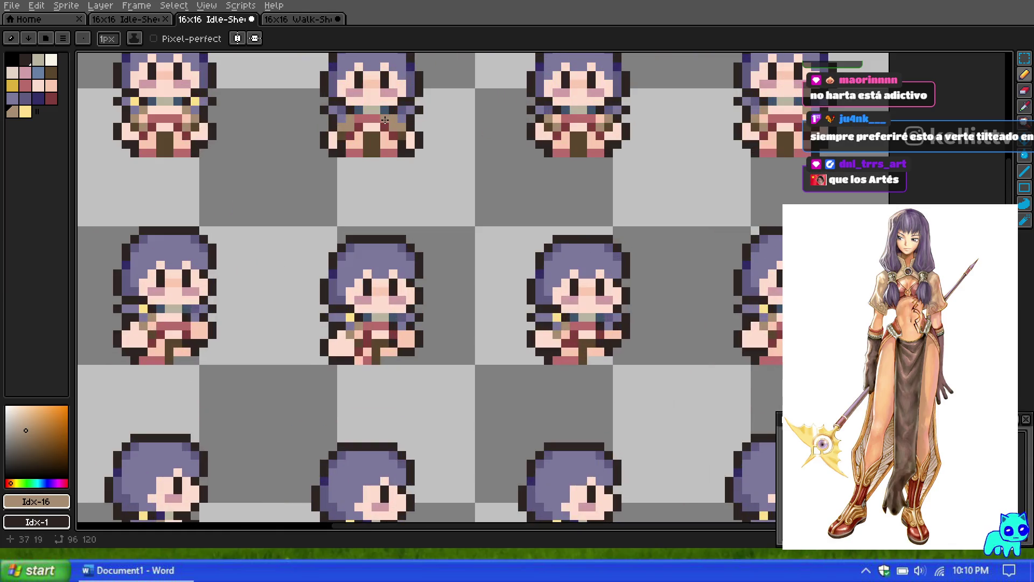
scroll(455, 109, "up", 1)
scroll(358, 131, "down", 2)
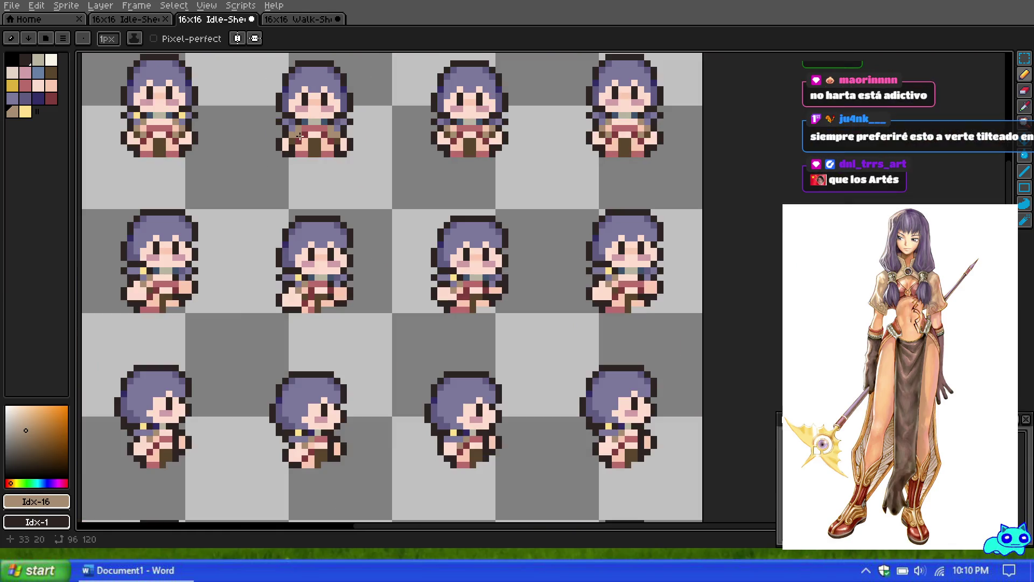
scroll(507, 115, "up", 1)
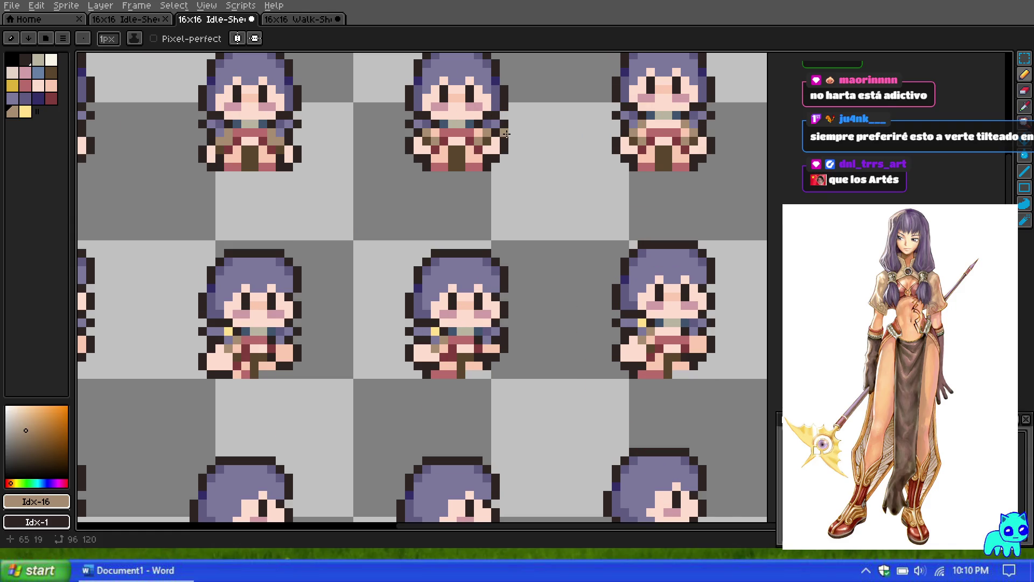
scroll(493, 161, "up", 1)
scroll(475, 123, "down", 1)
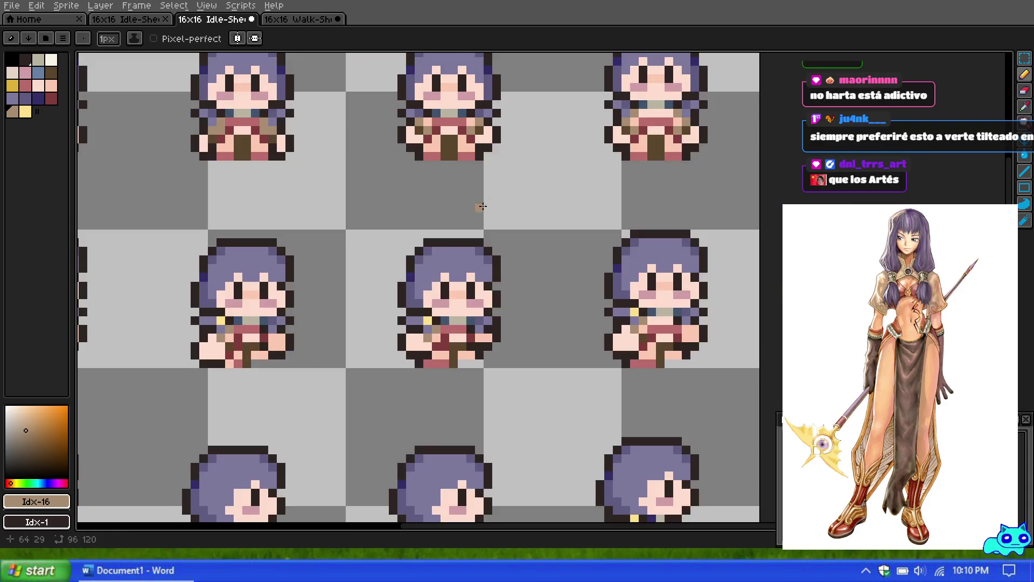
scroll(472, 174, "down", 5)
scroll(475, 377, "up", 7)
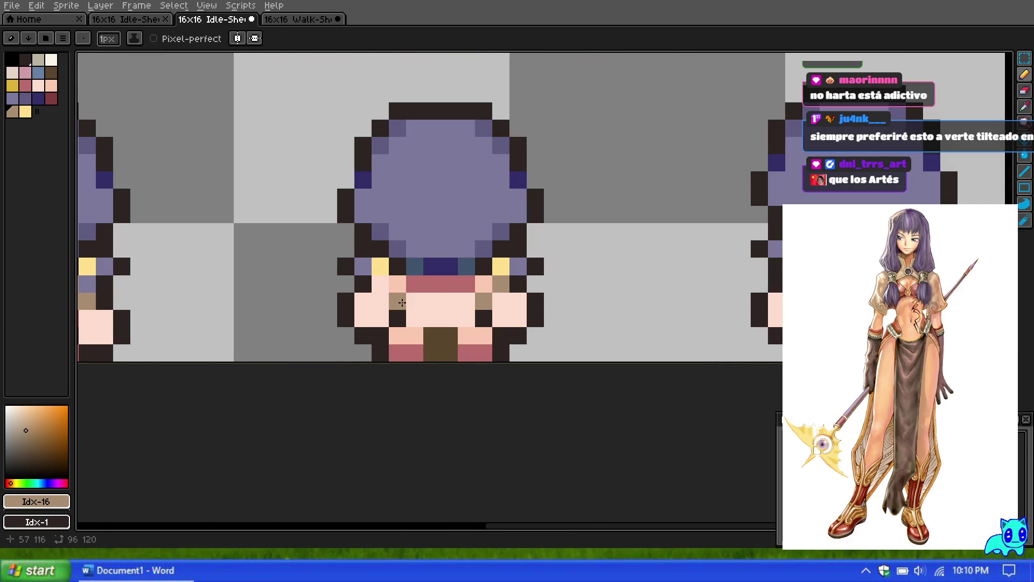
scroll(468, 311, "down", 3)
scroll(411, 216, "down", 4)
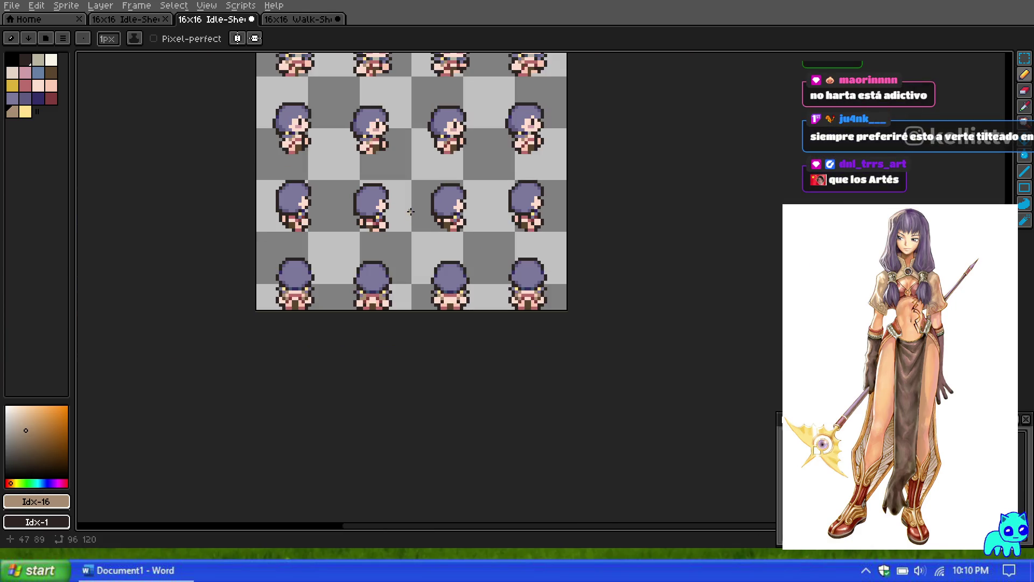
scroll(472, 356, "up", 6)
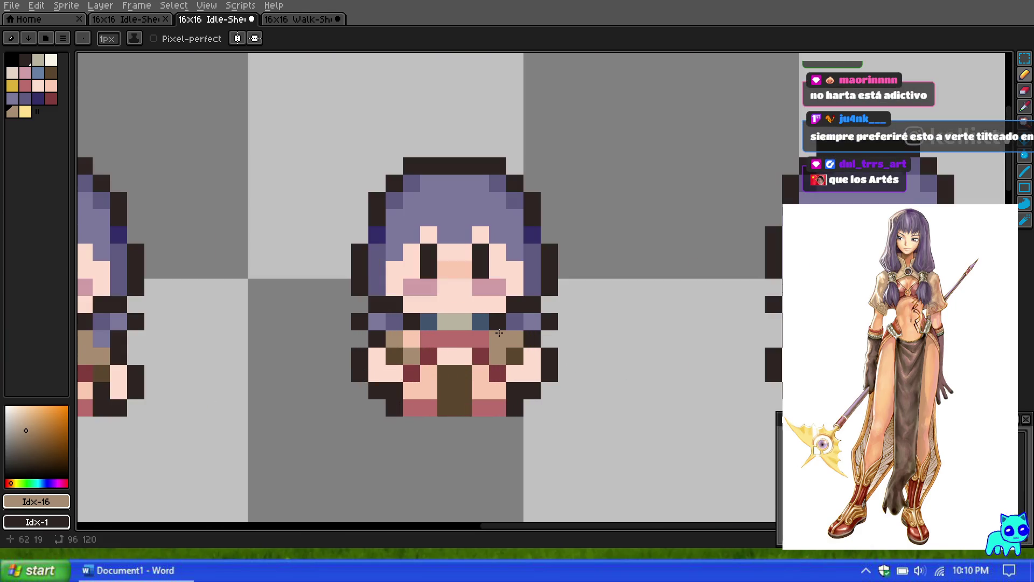
scroll(307, 284, "down", 4)
scroll(412, 432, "up", 5)
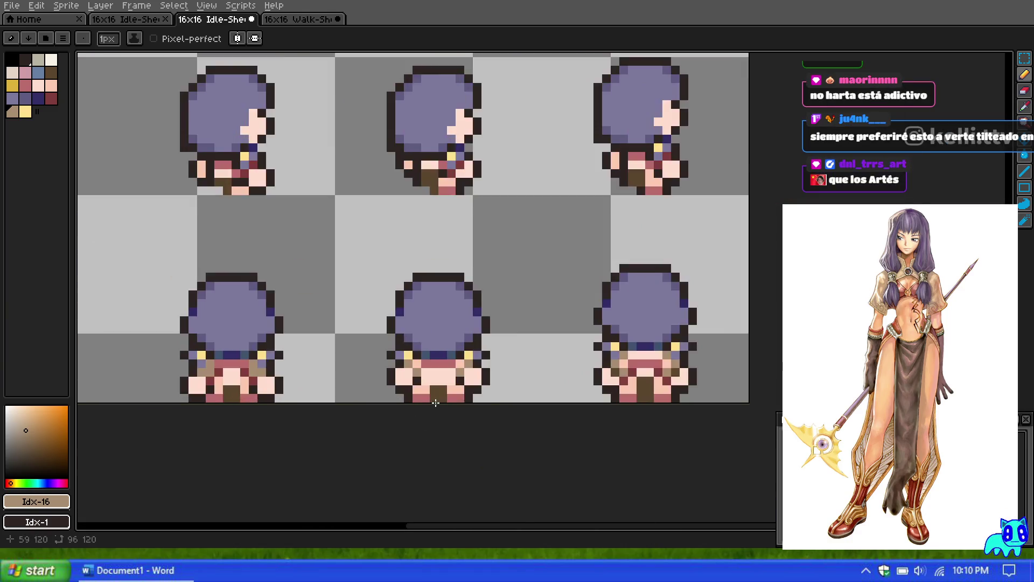
left_click(456, 342)
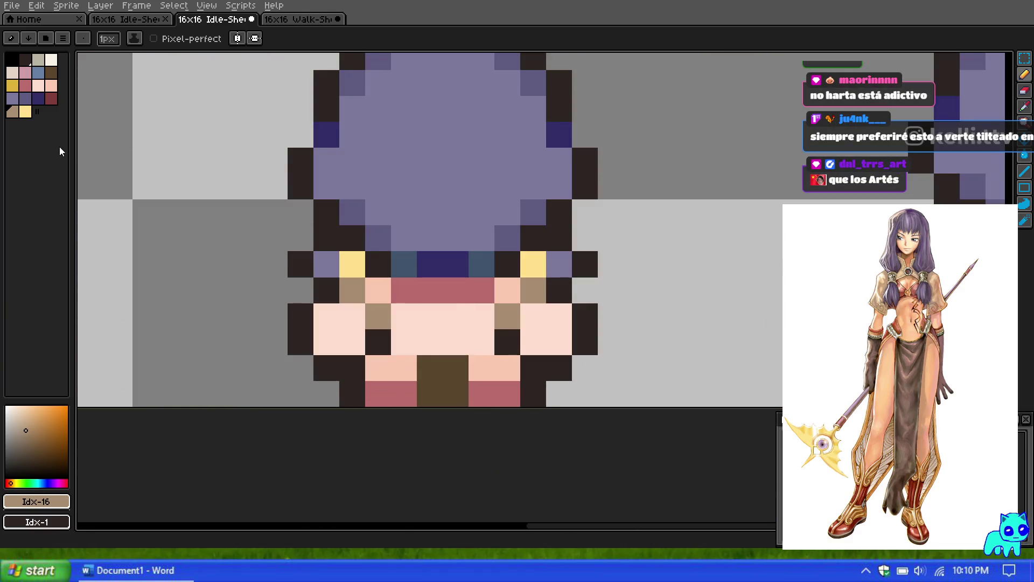
Paint a dark-brown pixel on the left side of the back sprite's lower body.
left_click(51, 72)
left_click(352, 316)
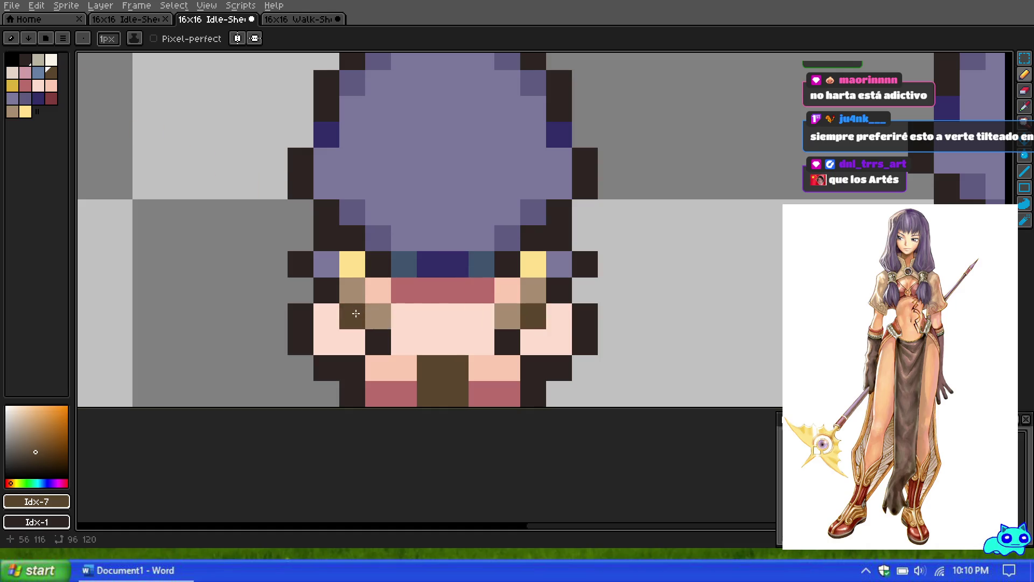
scroll(541, 237, "down", 4)
scroll(541, 238, "up", 2)
scroll(541, 237, "up", 1)
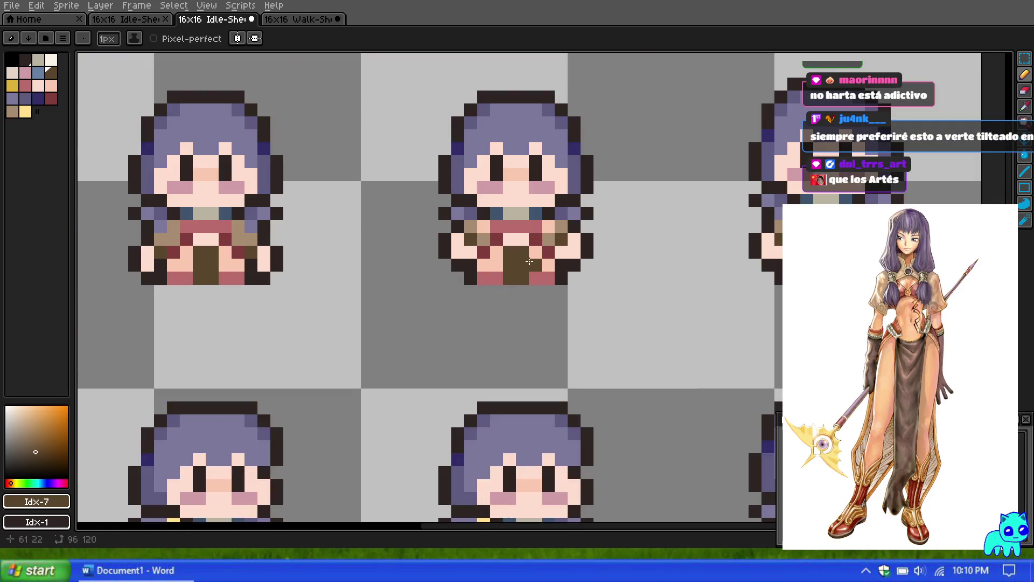
scroll(541, 238, "down", 10)
scroll(513, 397, "up", 8)
scroll(513, 396, "up", 2)
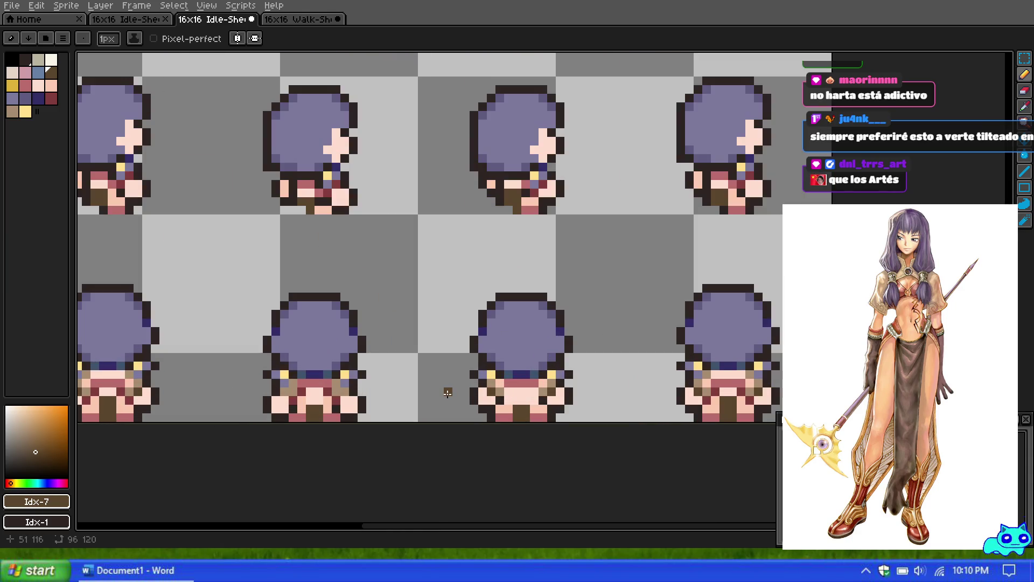
scroll(426, 388, "up", 2)
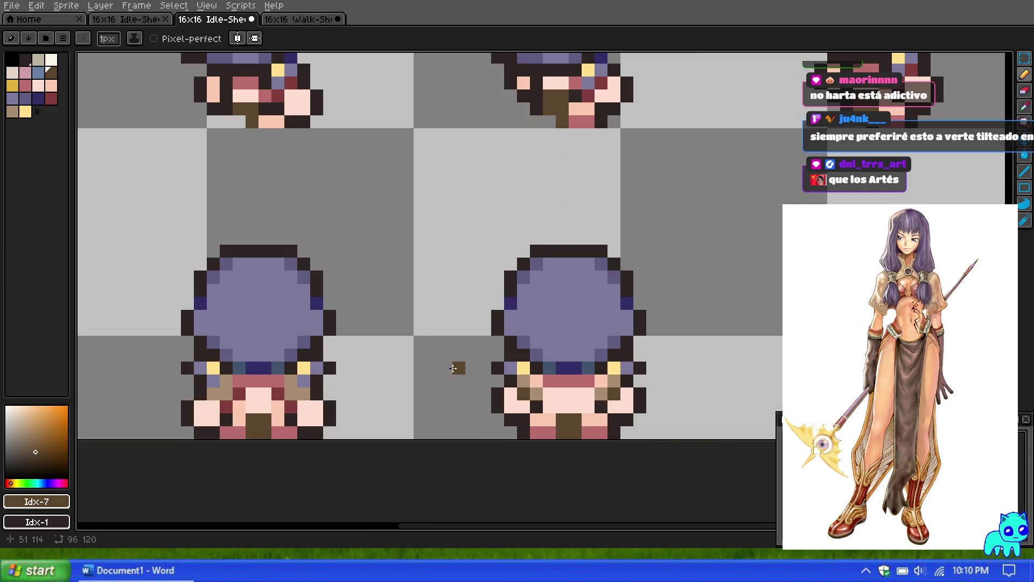
scroll(453, 368, "down", 6)
scroll(560, 117, "up", 5)
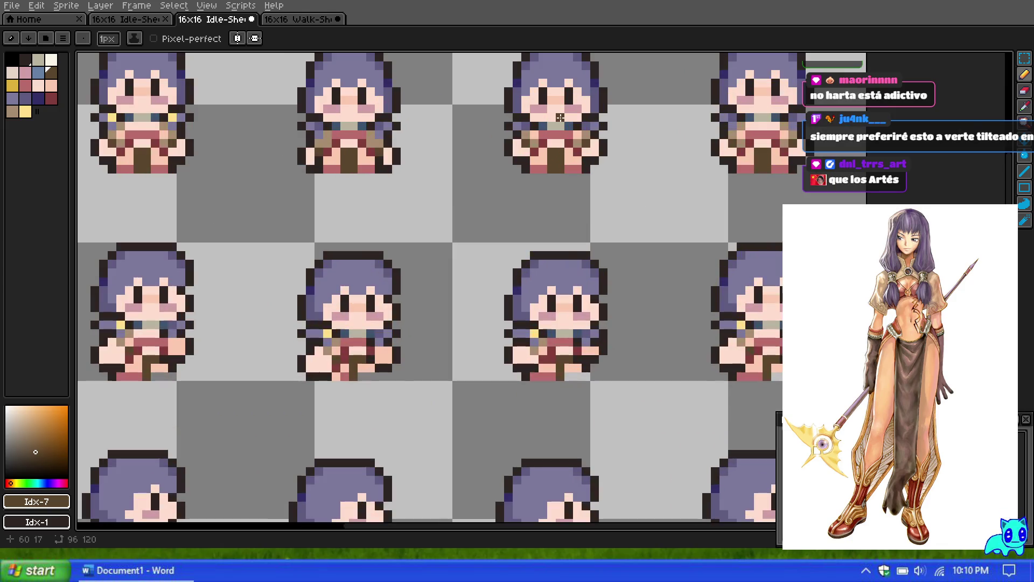
scroll(560, 117, "down", 3)
scroll(523, 269, "up", 6)
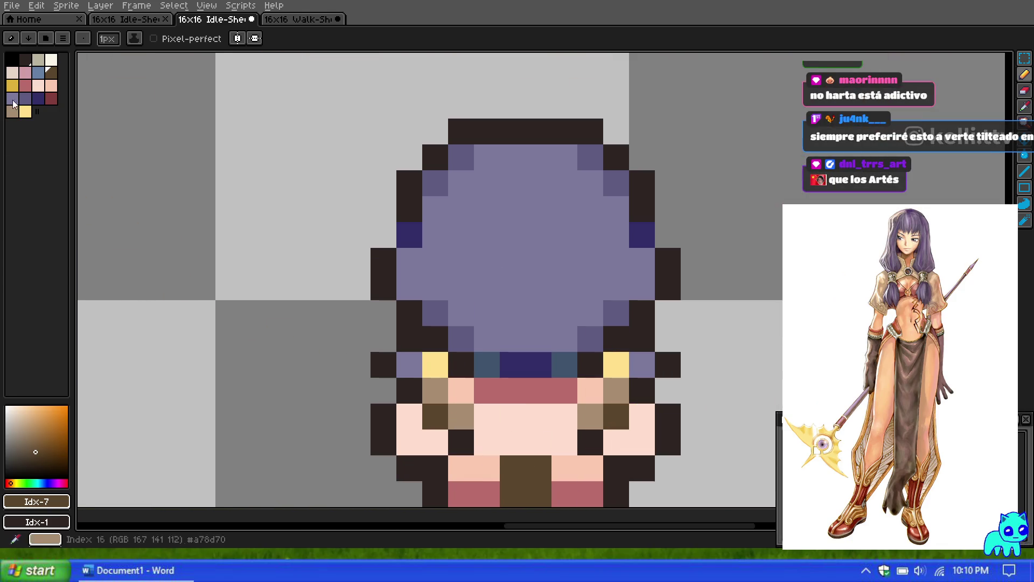
Add two salmon pixels, then mirrored dark-red pixels on both sides of the lower body.
left_click(51, 85)
left_click(490, 440)
left_click(555, 446)
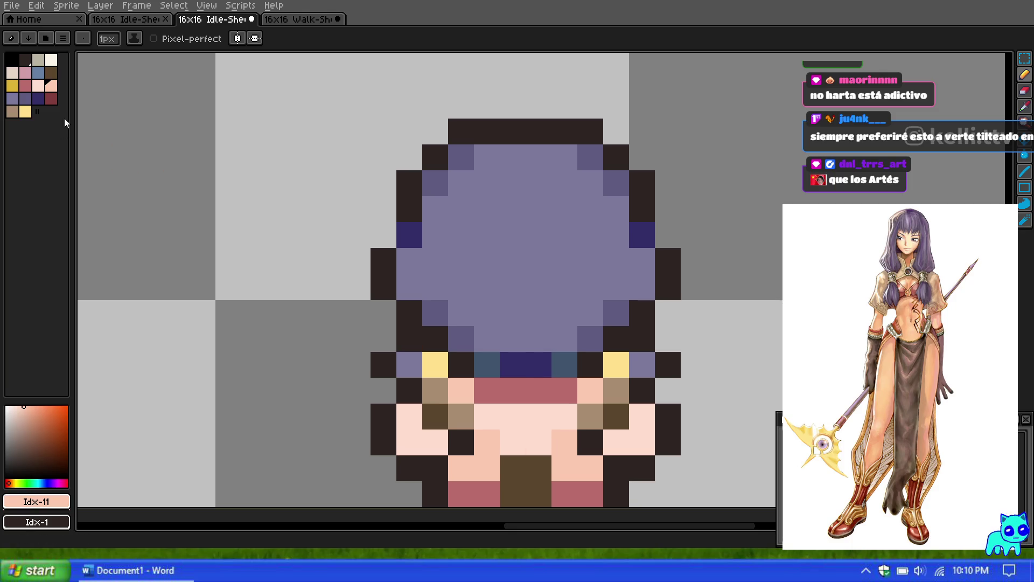
left_click(51, 98)
left_click(487, 416)
left_click(461, 441)
left_click(564, 417)
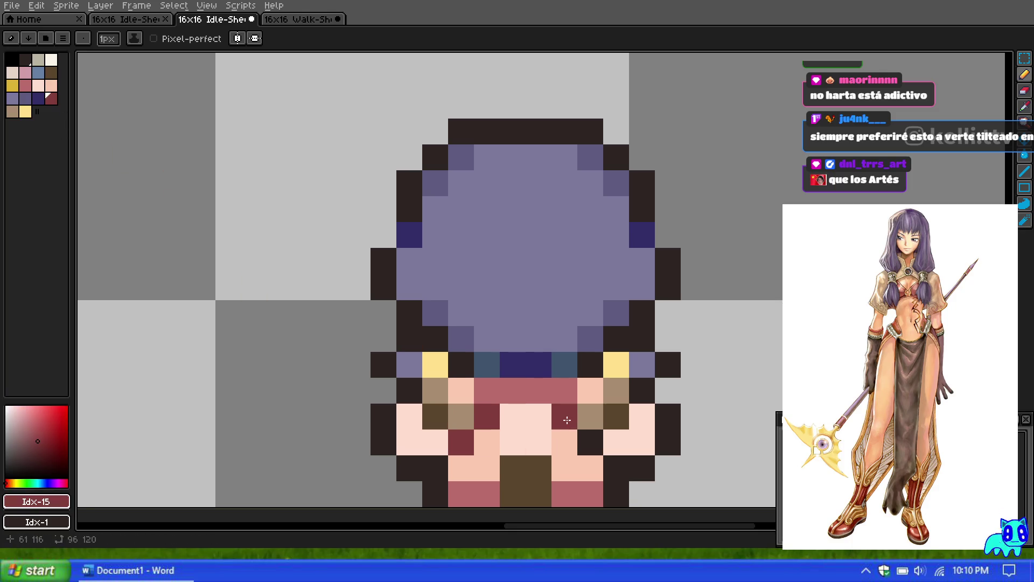
left_click(590, 442)
Zoom around the front, side and back sprites, choosing the dark brown swatch (Idx-7).
scroll(420, 281, "down", 4)
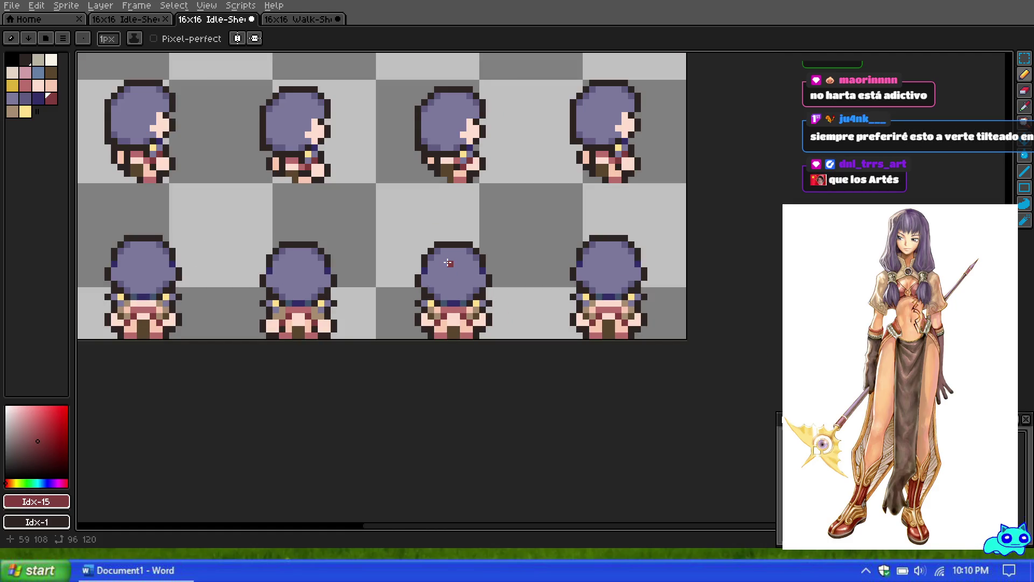
scroll(447, 262, "down", 4)
scroll(452, 189, "up", 4)
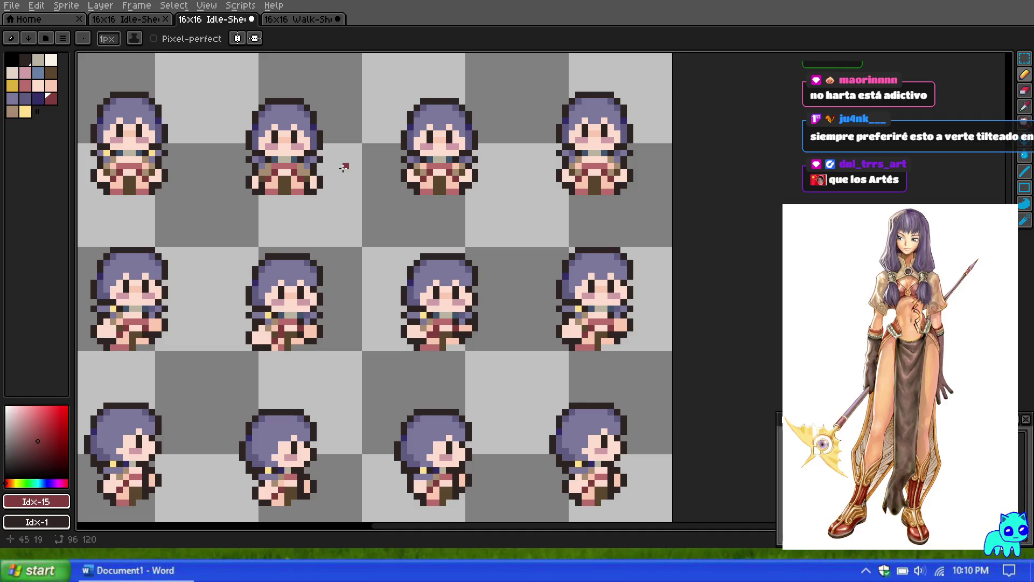
scroll(343, 167, "up", 1)
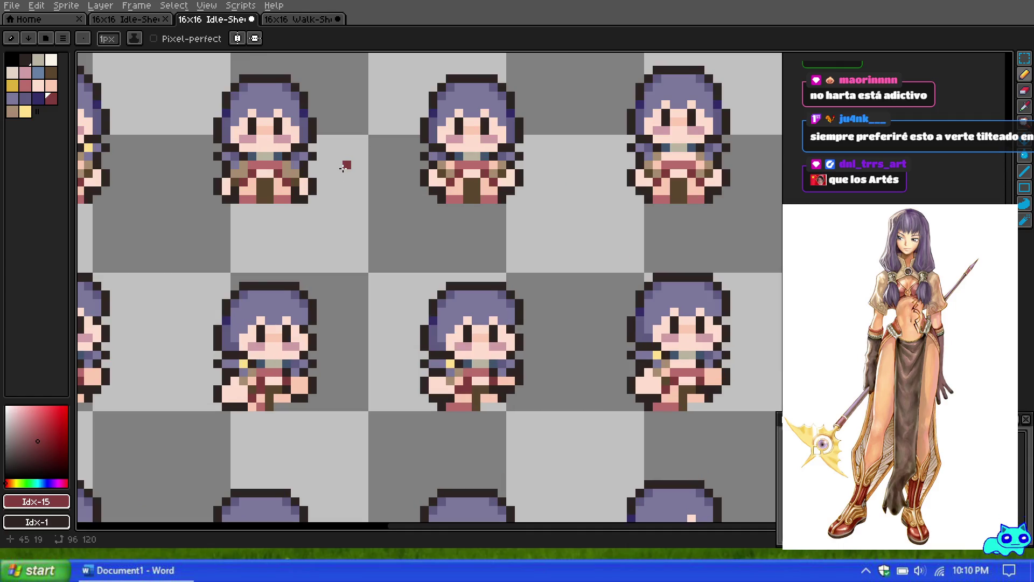
scroll(343, 167, "down", 5)
scroll(339, 302, "up", 6)
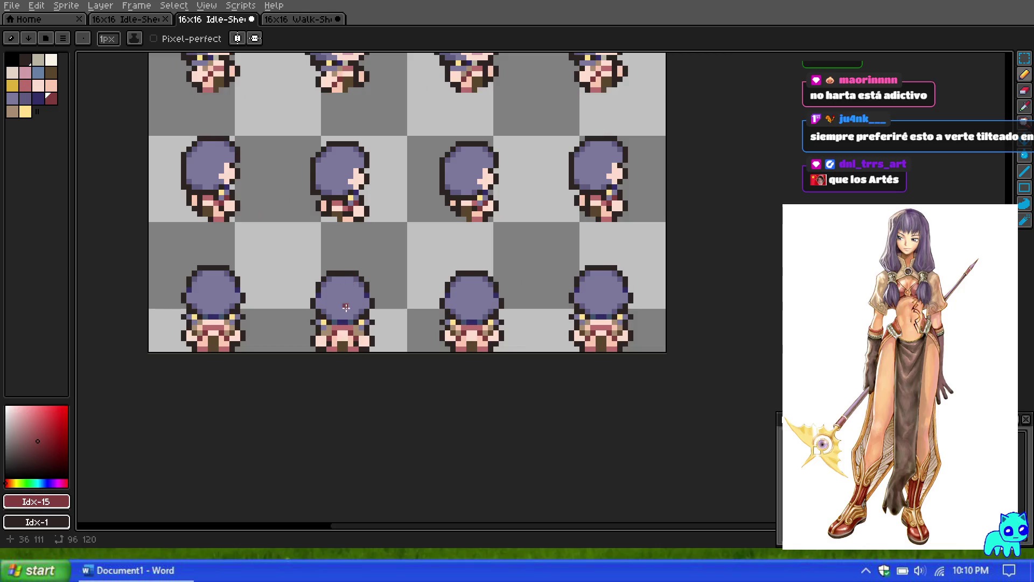
left_click(51, 72)
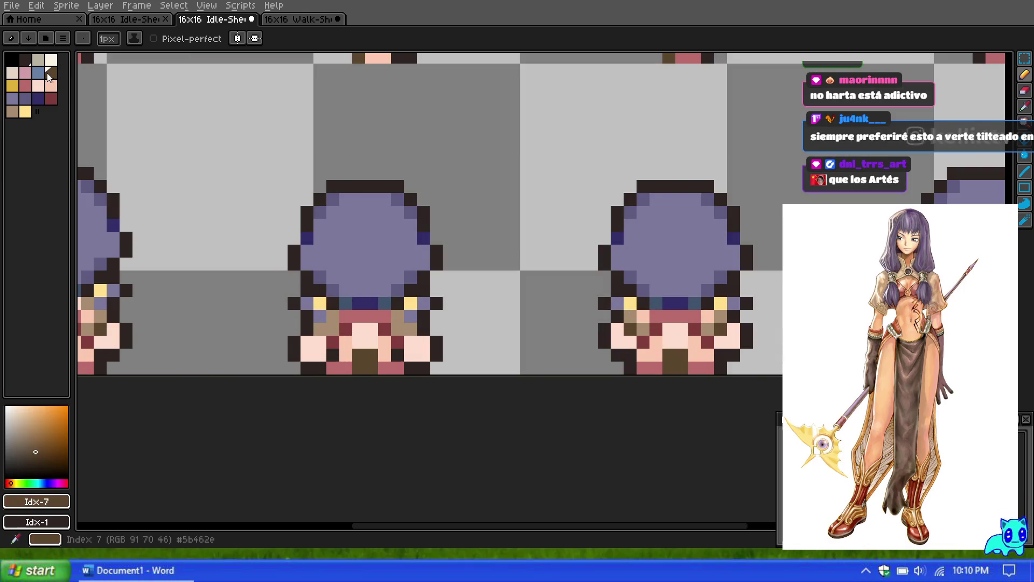
scroll(370, 262, "down", 2)
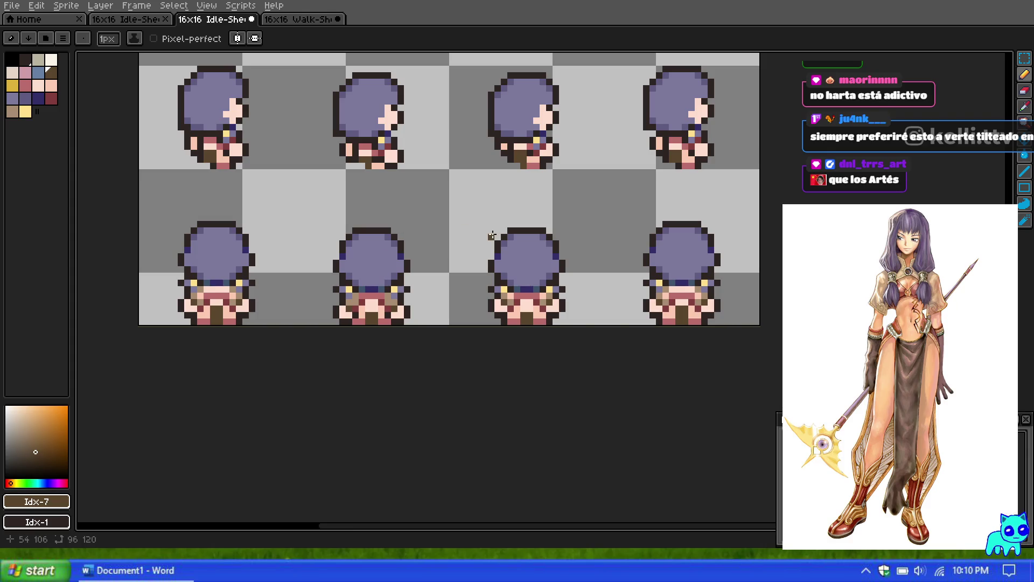
scroll(360, 310, "up", 4)
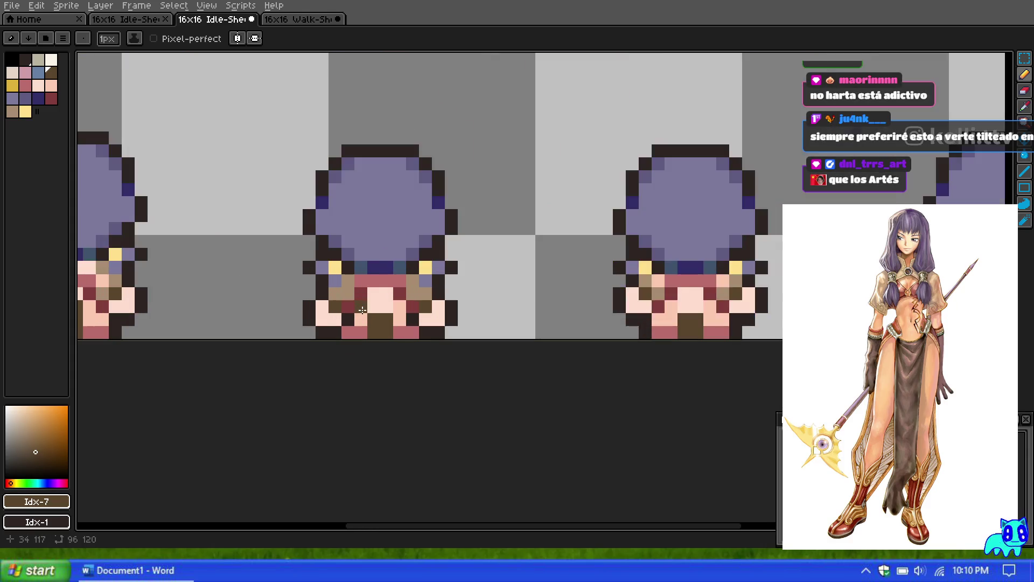
scroll(346, 324, "down", 6)
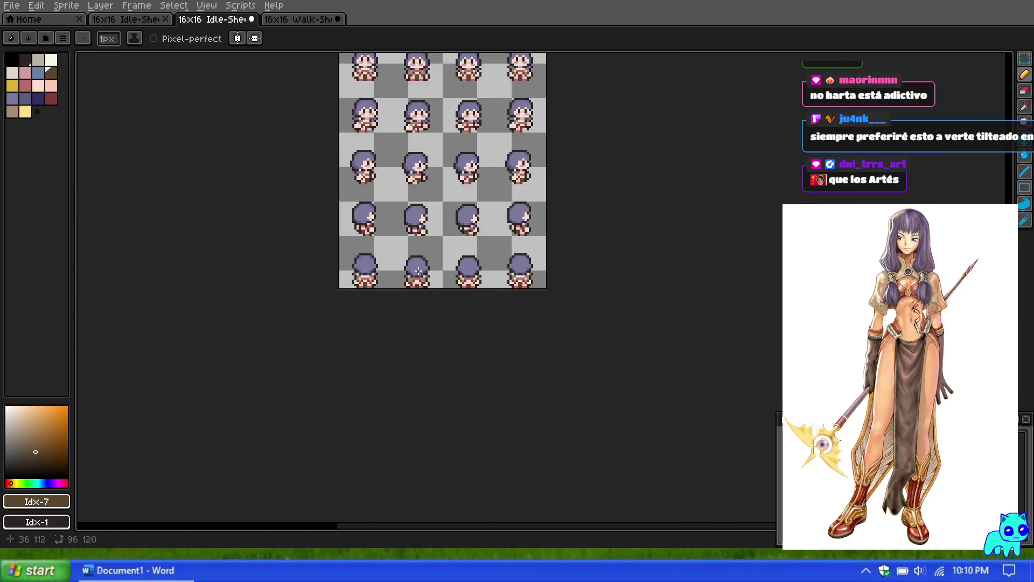
scroll(414, 116, "up", 4)
scroll(414, 116, "up", 2)
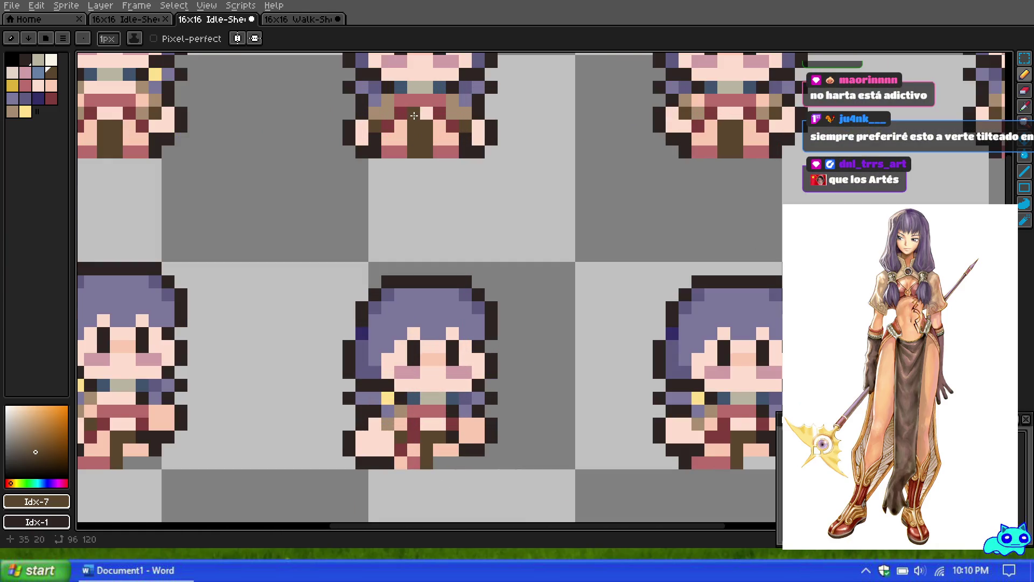
scroll(397, 117, "up", 1)
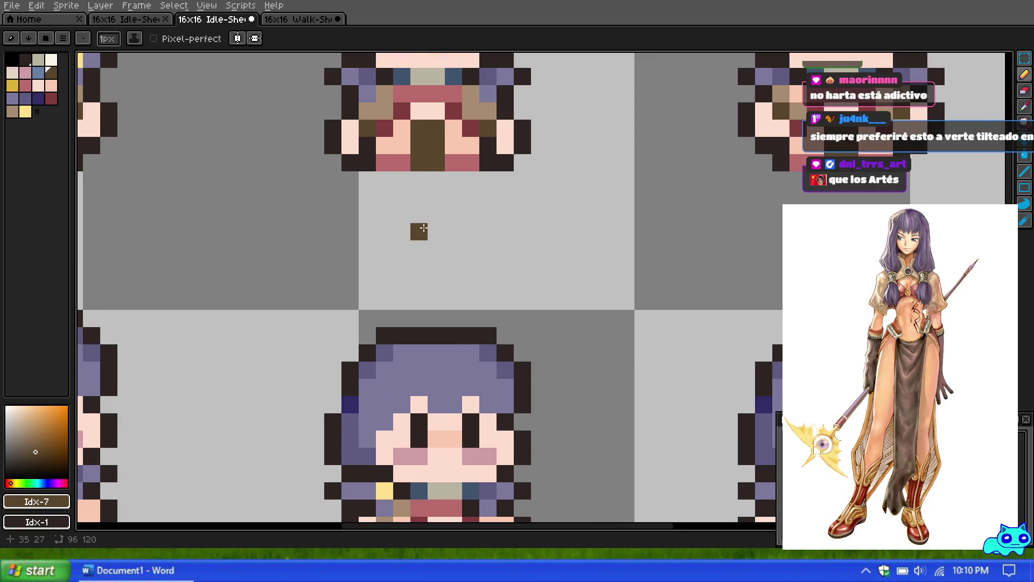
scroll(423, 228, "down", 5)
scroll(429, 391, "up", 6)
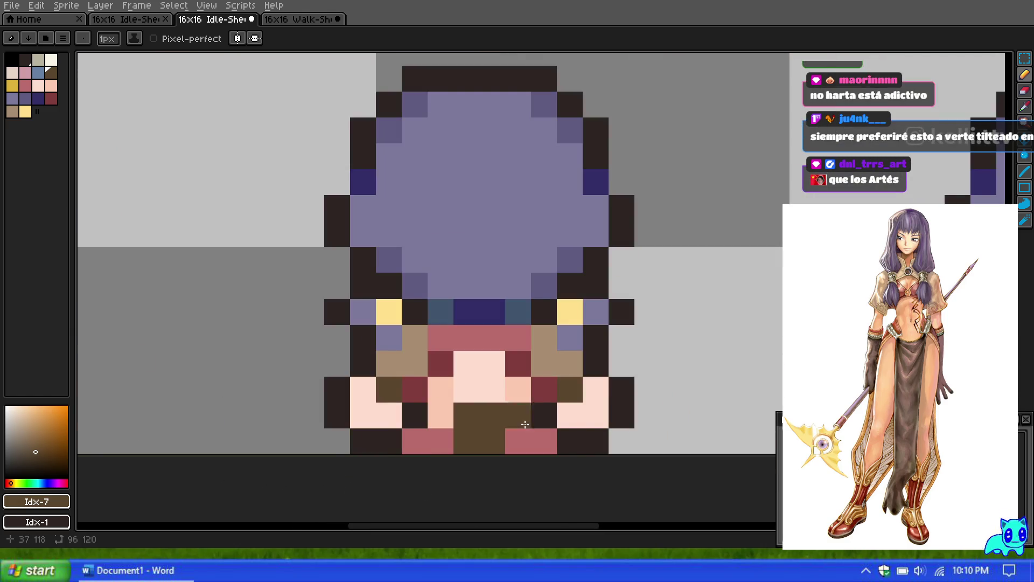
Recolour the two dark pixels flanking the brown strip with peach skin (Idx-11).
left_click(53, 85)
left_click(412, 415)
left_click(550, 419)
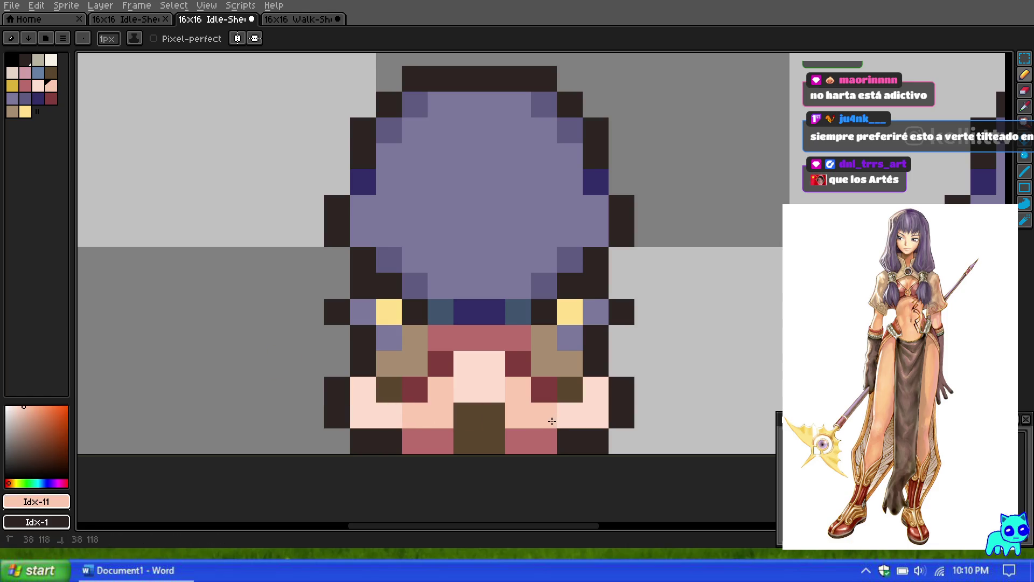
scroll(422, 261, "down", 12)
scroll(441, 166, "up", 3)
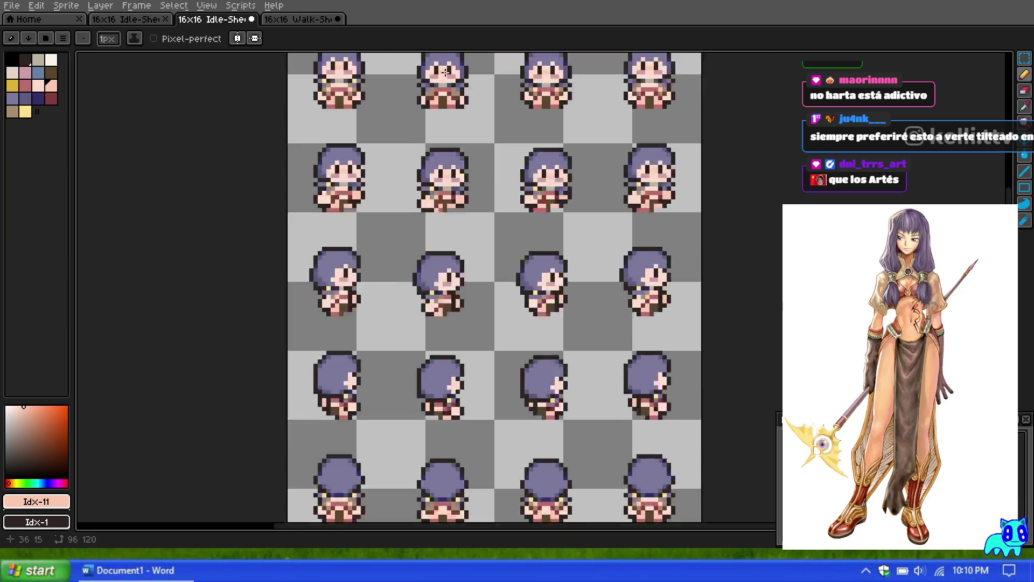
scroll(444, 72, "up", 3)
scroll(444, 99, "down", 5)
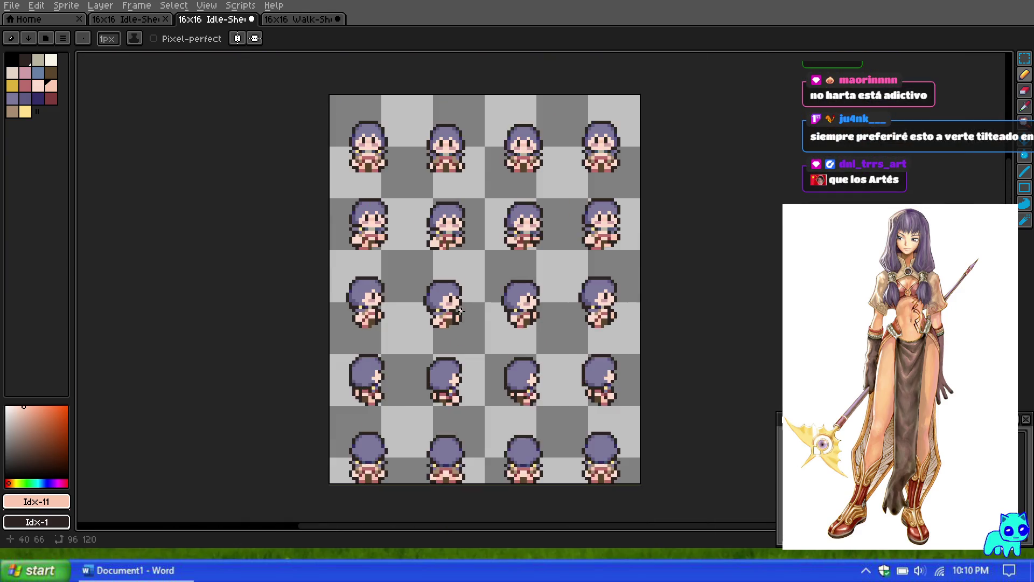
scroll(454, 428, "up", 6)
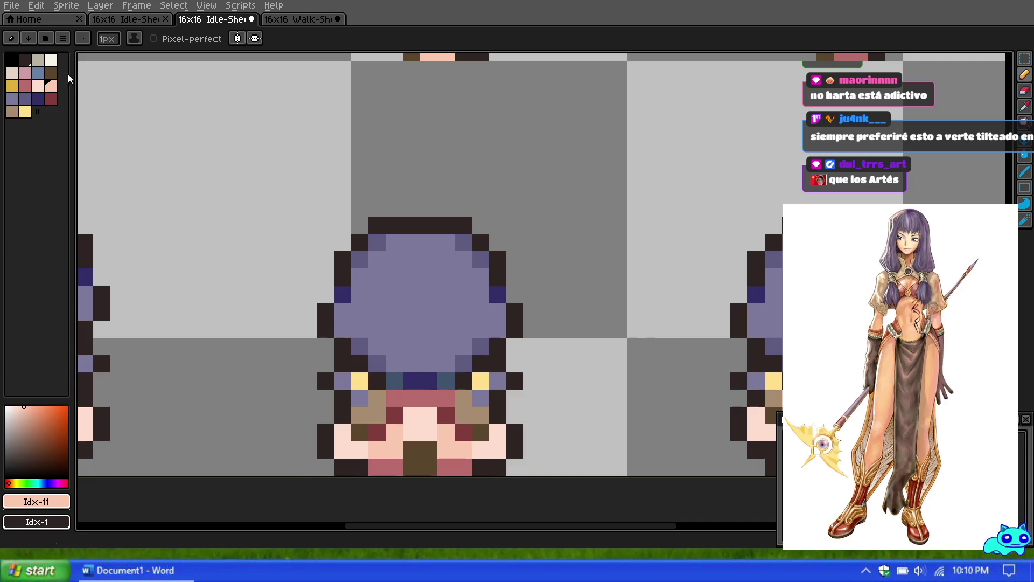
left_click(25, 59)
Recolor two peach pixels on the back-view sprite's lower edge with the darkest Idx-1 outline colour, then review the whole sheet.
left_click(481, 450)
left_click(358, 449)
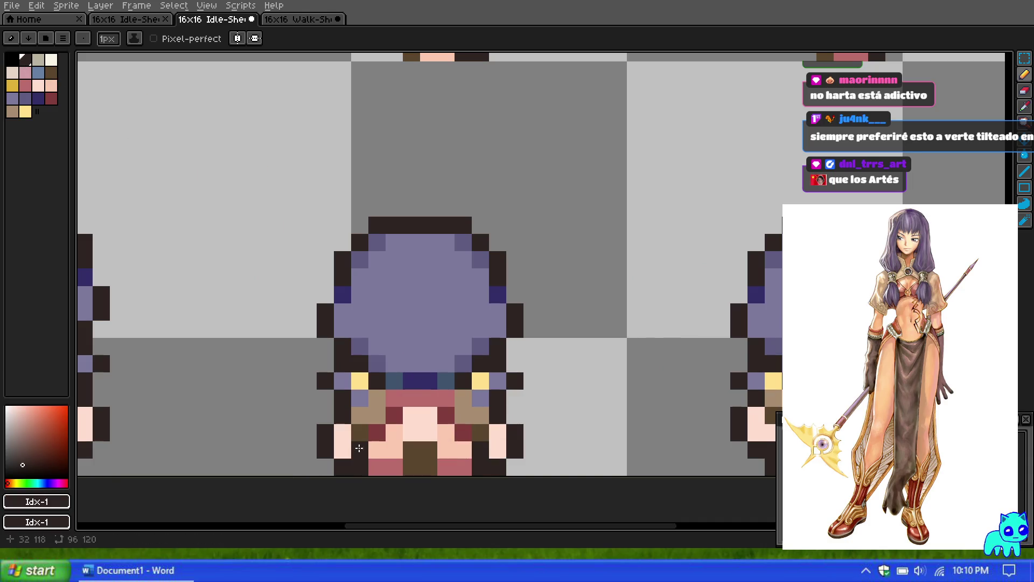
scroll(494, 290, "down", 5)
scroll(494, 290, "down", 1)
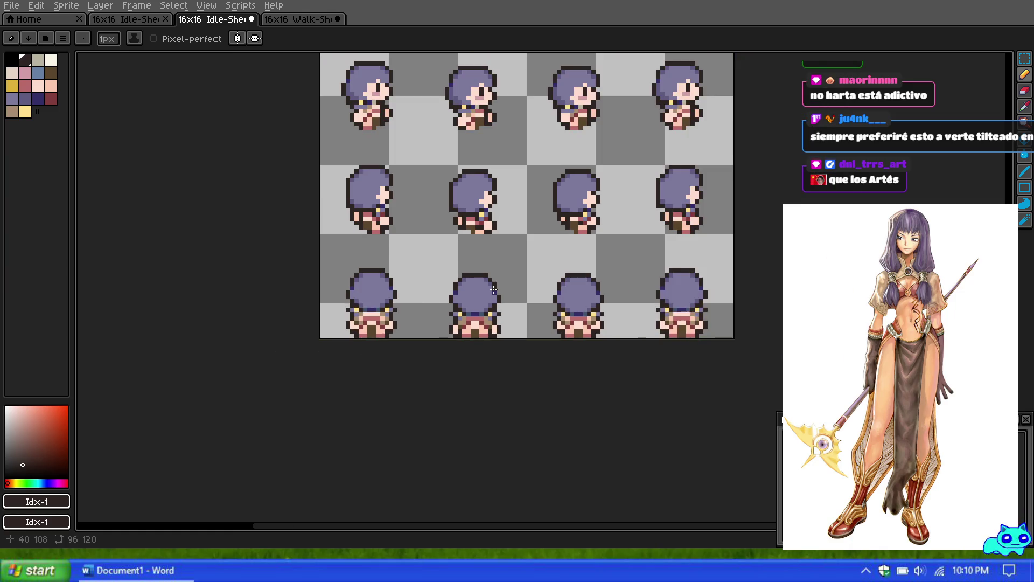
scroll(494, 303, "up", 2)
scroll(434, 323, "up", 3)
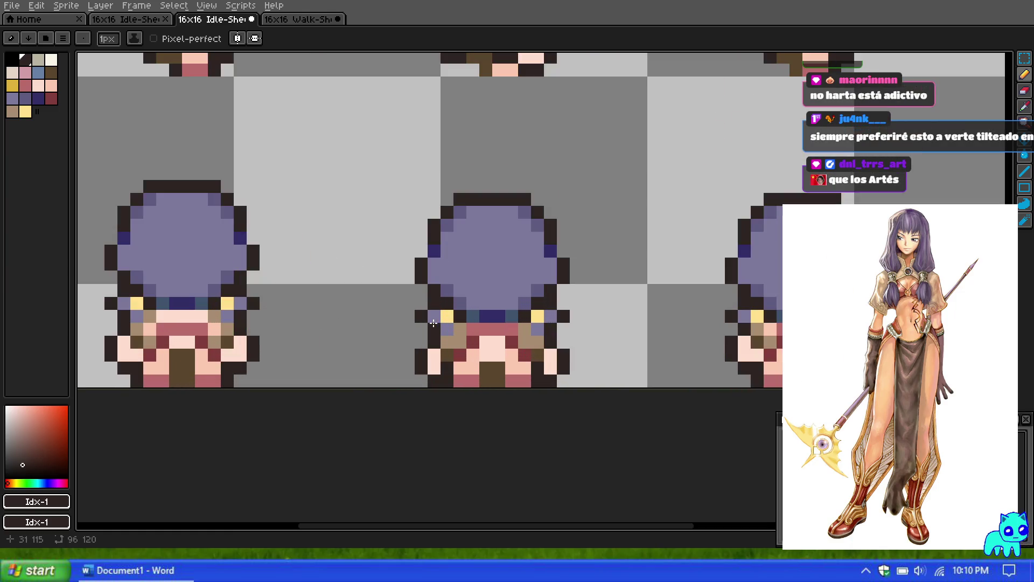
scroll(468, 319, "down", 2)
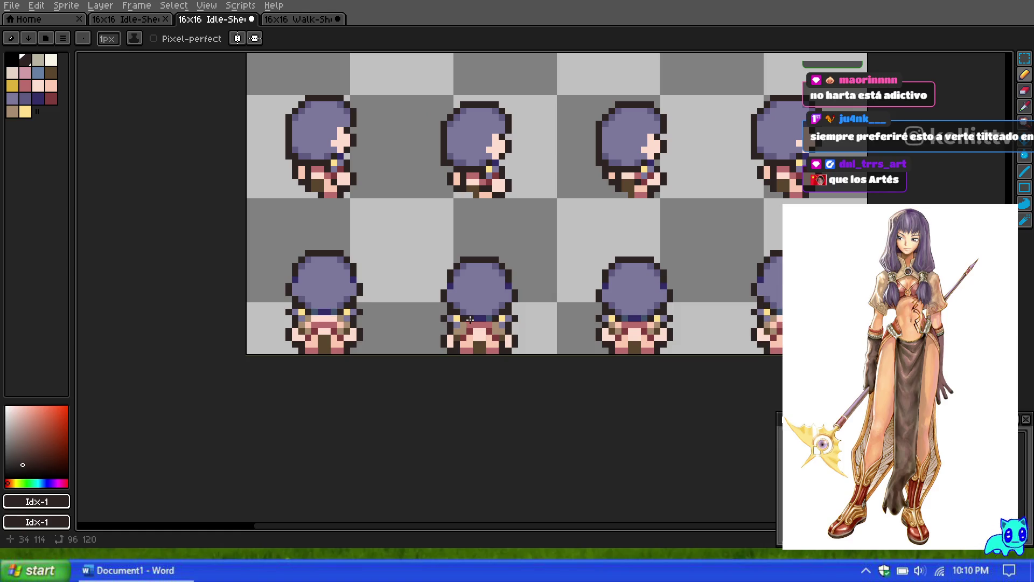
scroll(471, 321, "up", 1)
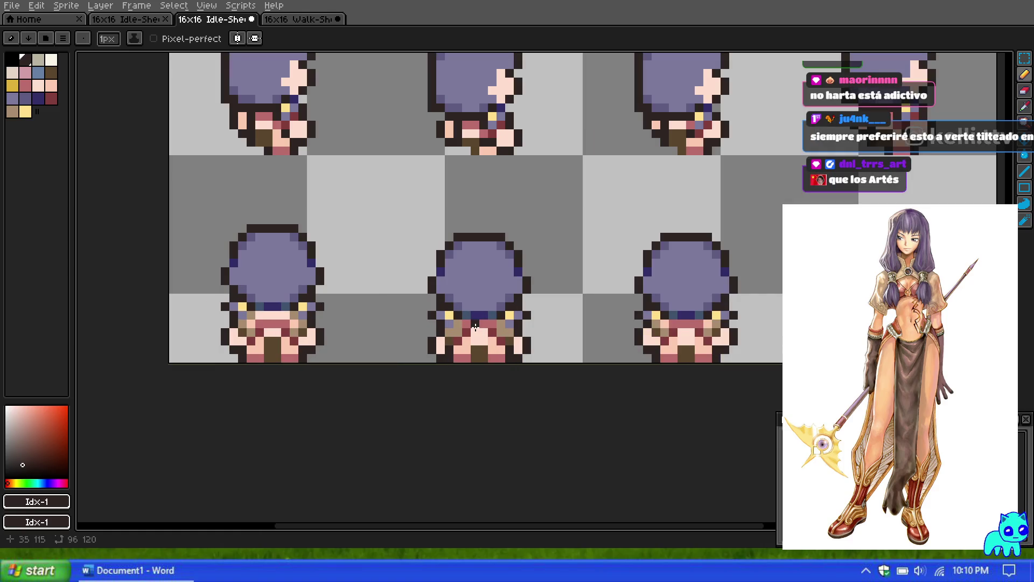
scroll(477, 318, "up", 1)
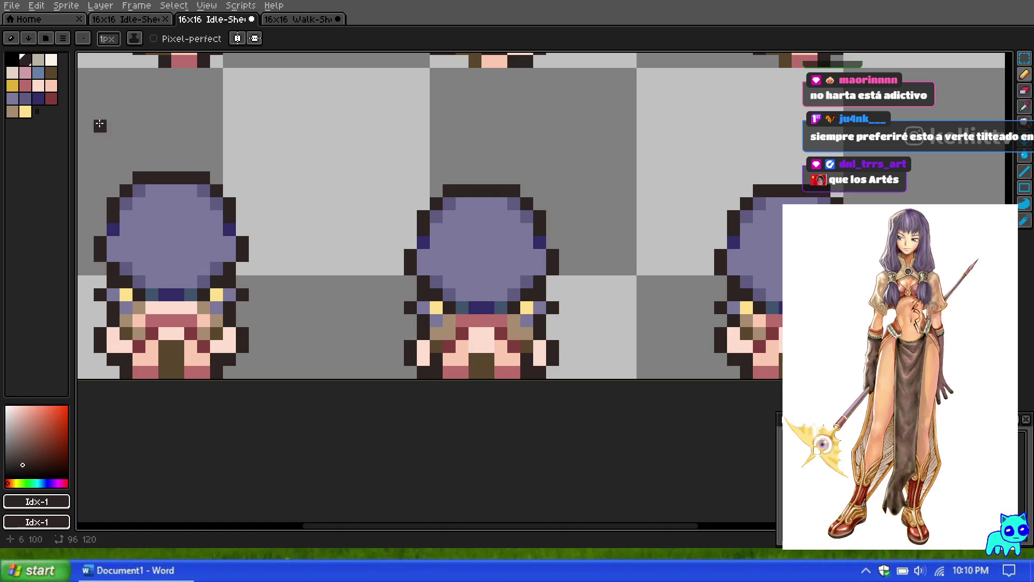
scroll(525, 145, "down", 10)
scroll(526, 146, "up", 7)
scroll(526, 145, "down", 3)
scroll(566, 340, "up", 4)
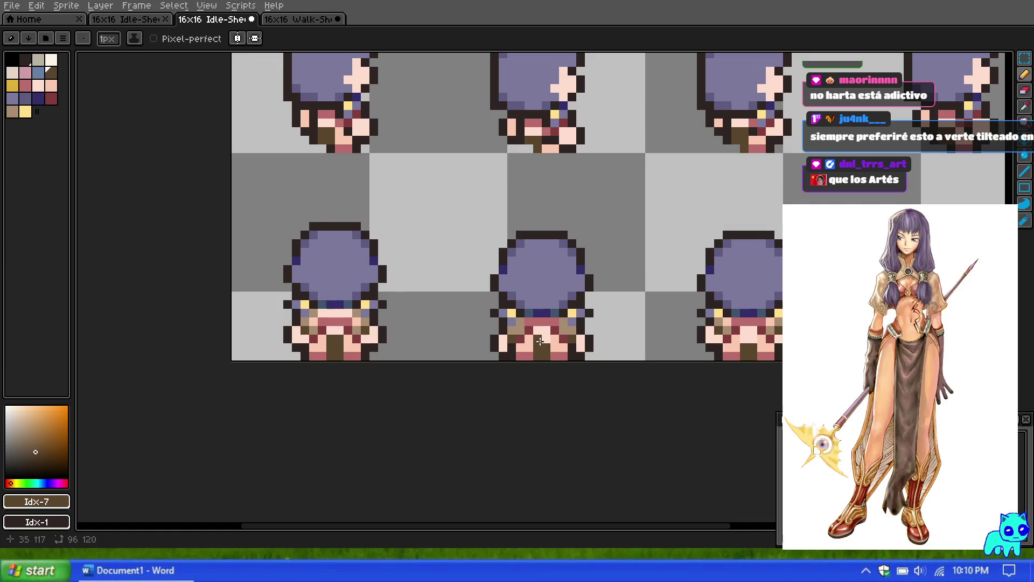
scroll(566, 208, "down", 4)
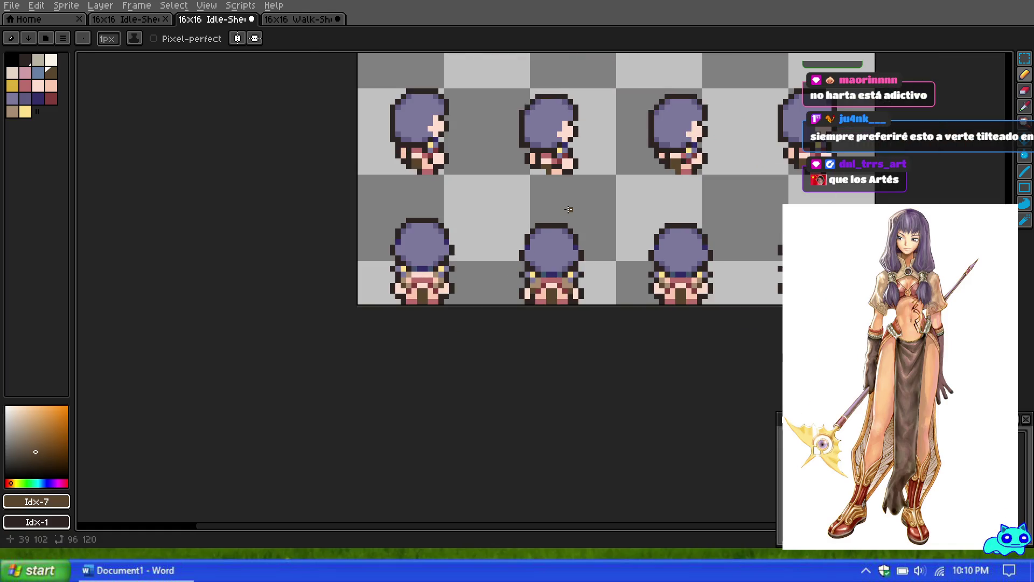
scroll(610, 207, "down", 2)
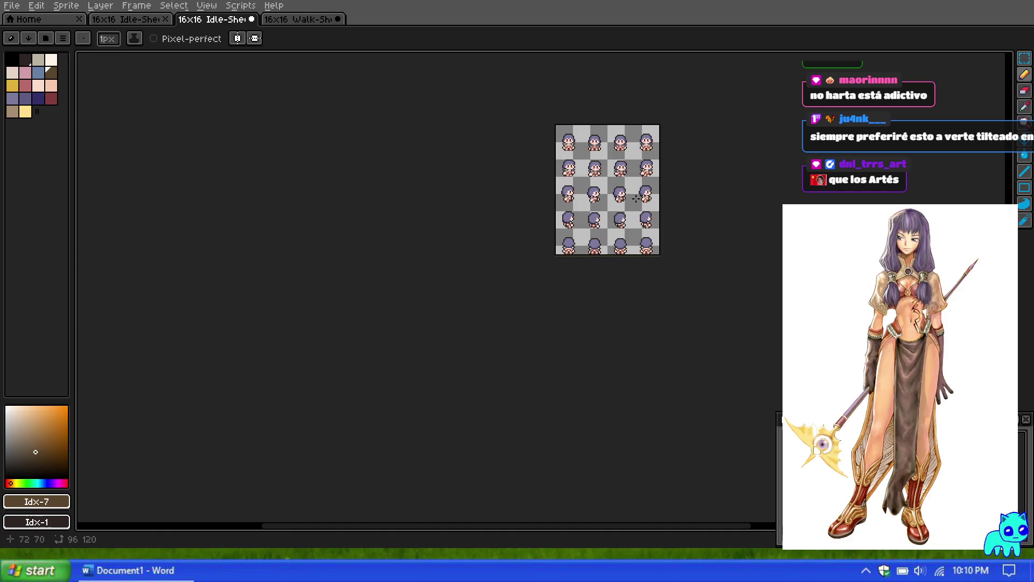
scroll(612, 175, "up", 4)
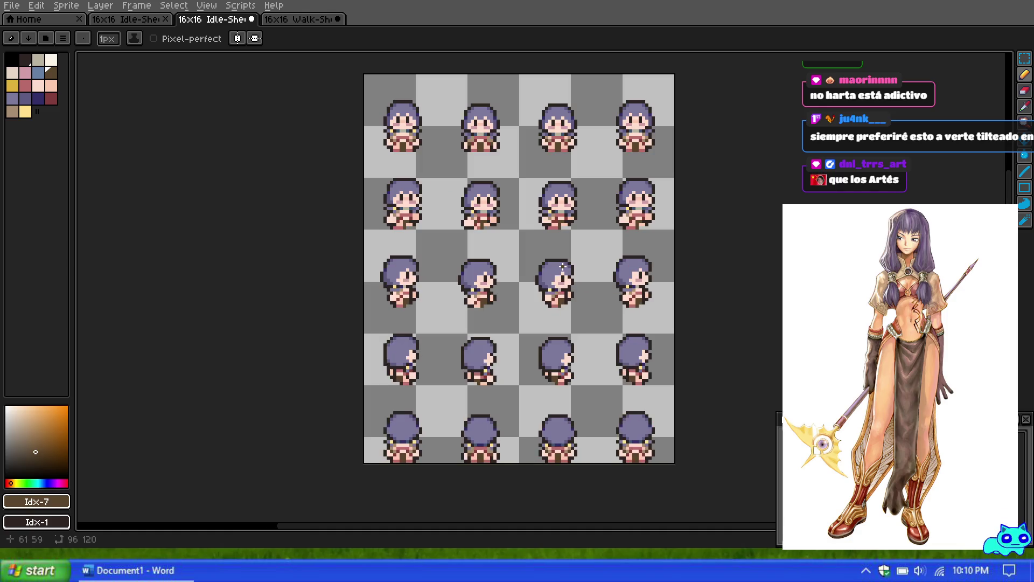
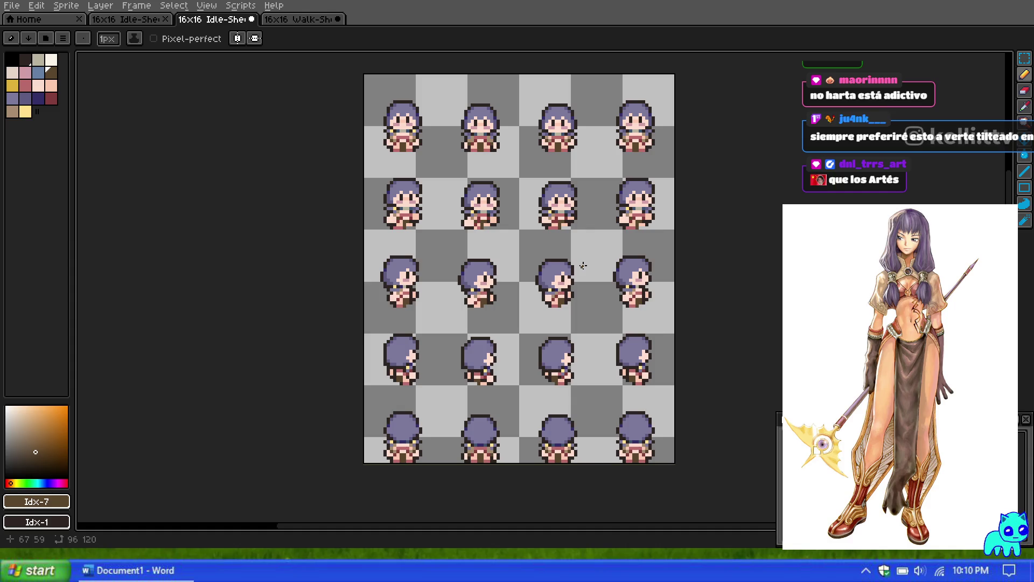
Check the walk-sheet template and zoom around its frames.
left_click(291, 19)
scroll(405, 206, "down", 5)
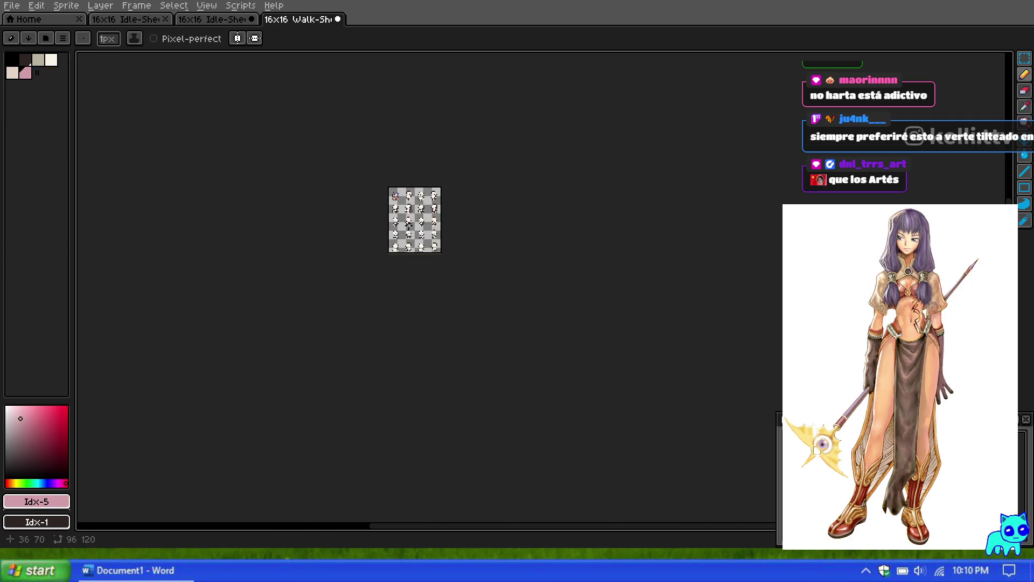
scroll(405, 207, "up", 5)
scroll(405, 206, "down", 2)
scroll(412, 131, "up", 2)
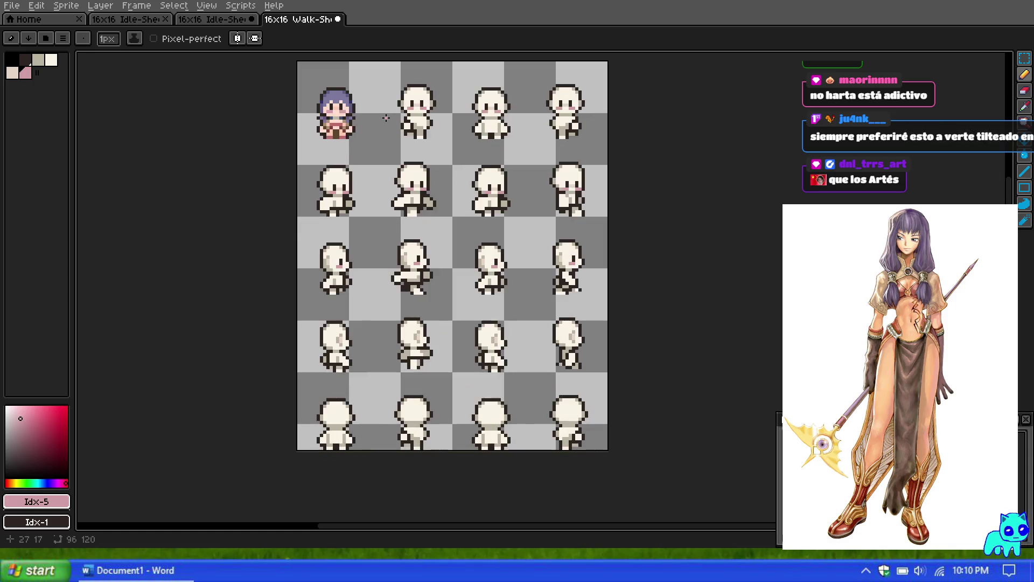
Back on the idle sheet, marquee-select the first idle frame at top-left.
left_click(221, 21)
scroll(562, 219, "up", 1)
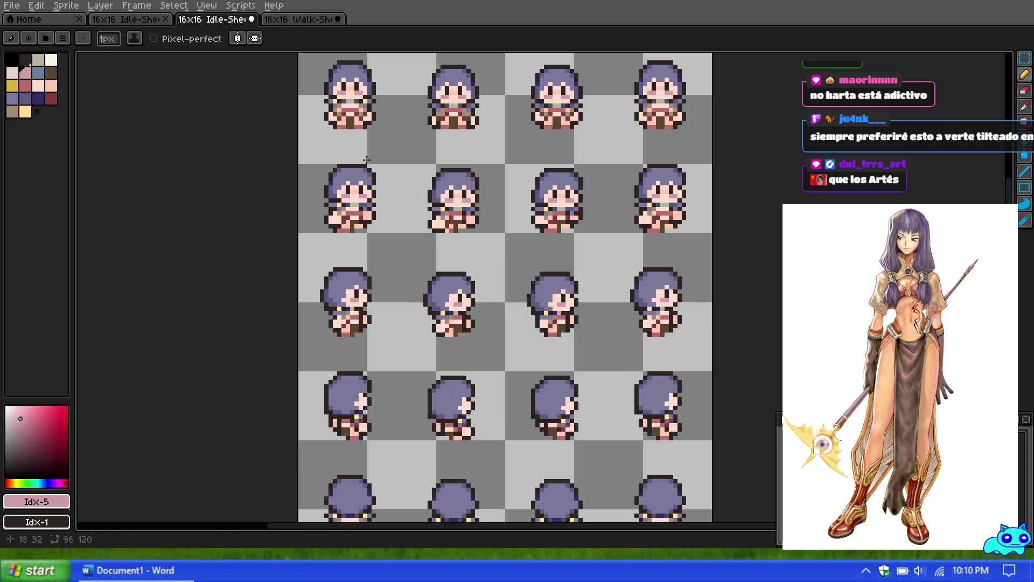
left_click(1023, 59)
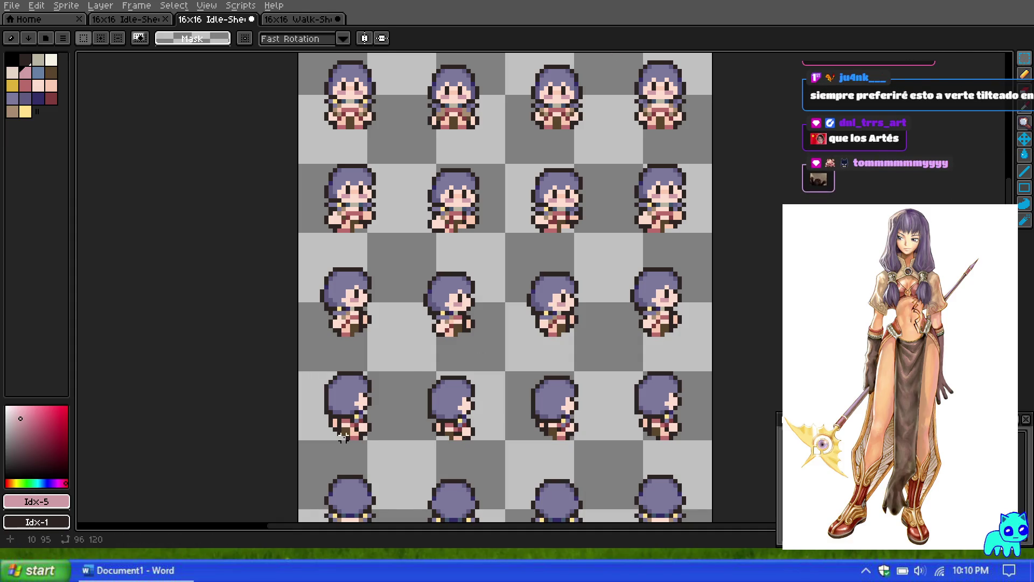
scroll(353, 337, "down", 1)
left_click_drag(317, 136, 383, 203)
Copy the first idle frame and paste it over the walk sheet's top-left base body.
key("ctrl+c")
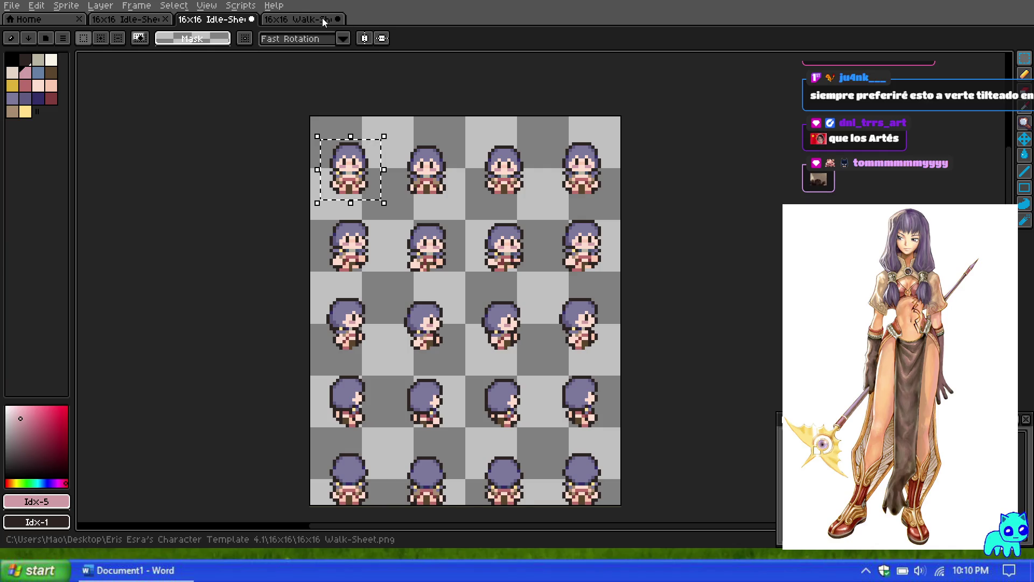
left_click(322, 18)
key("ctrl+v")
scroll(323, 100, "up", 1)
scroll(323, 100, "up", 1)
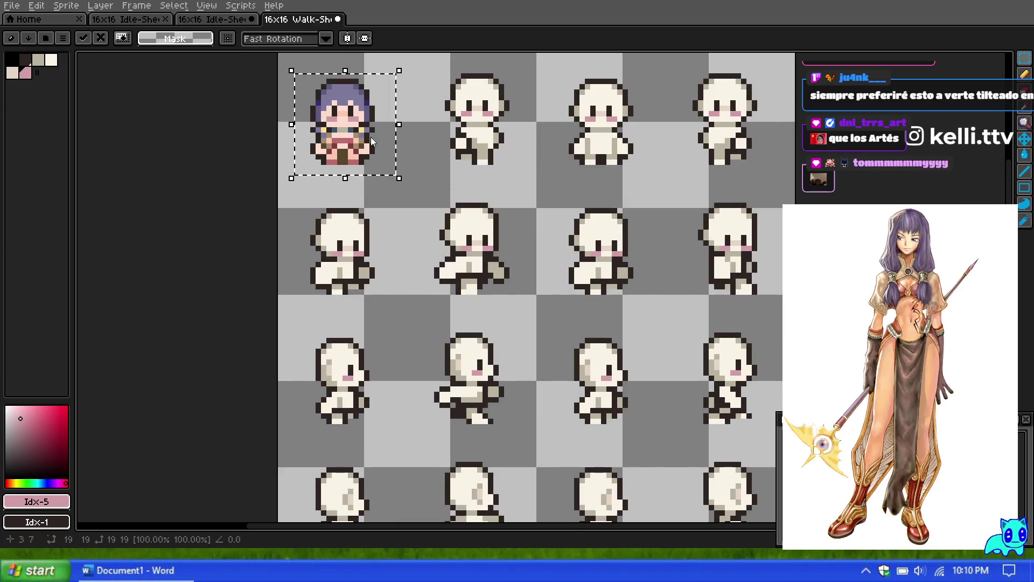
key("Return")
scroll(427, 257, "down", 7)
scroll(428, 258, "up", 5)
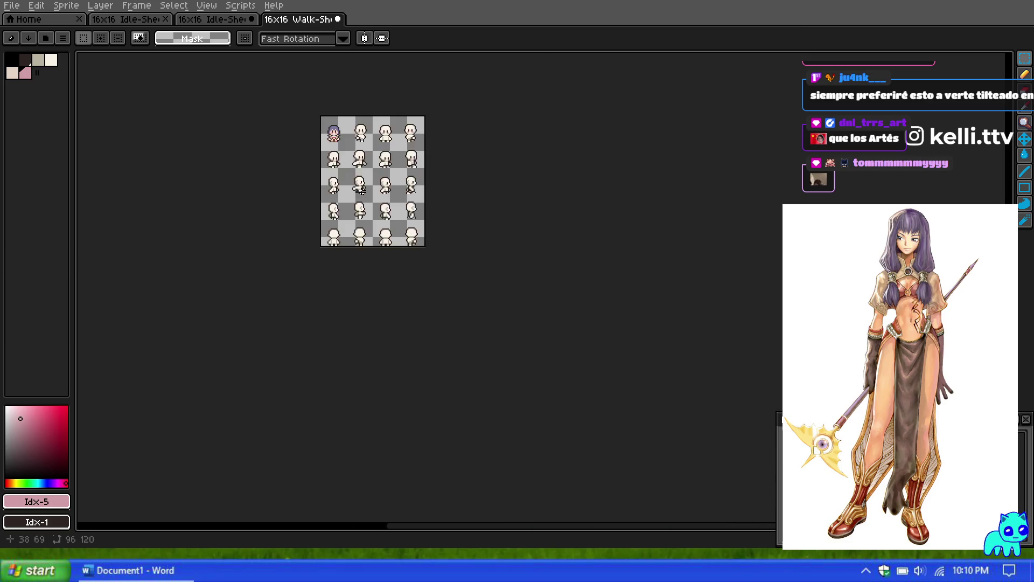
Copy row 3's first idle frame onto the walk sheet's row-3 first body.
key("ctrl+shift+Tab")
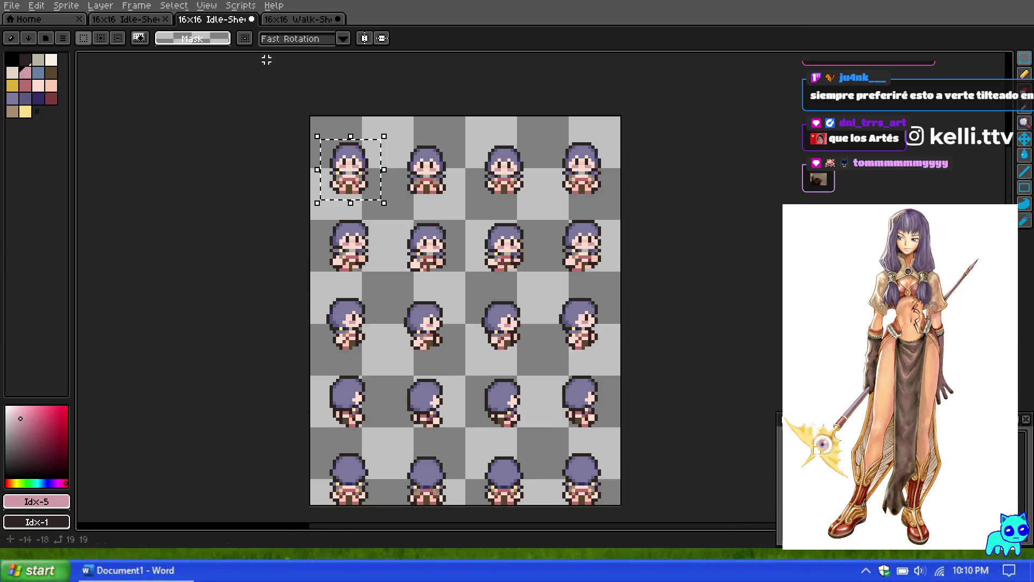
left_click_drag(317, 286, 377, 356)
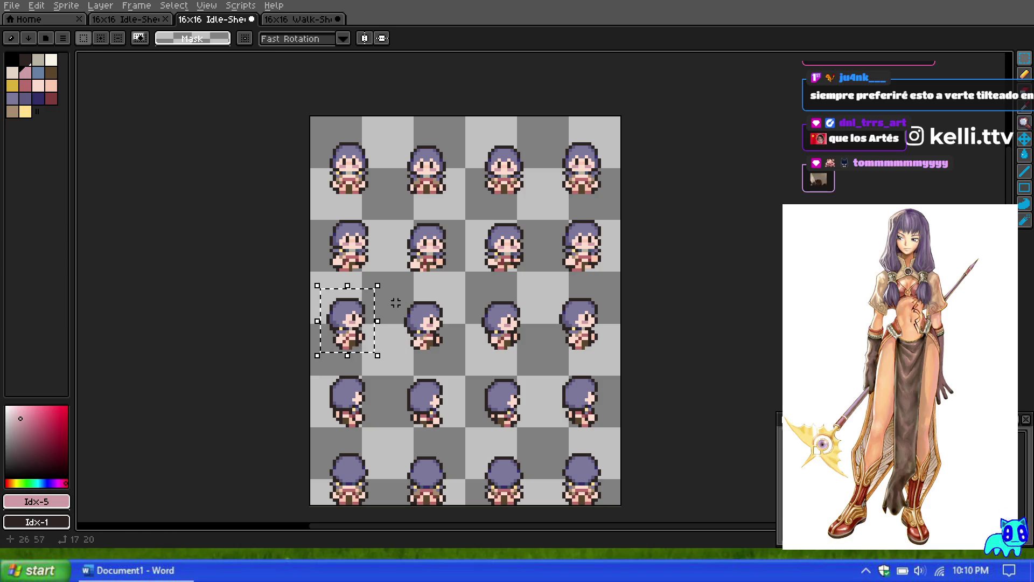
key("ctrl+c")
key("ctrl+Tab")
key("ctrl+v")
left_click(332, 334)
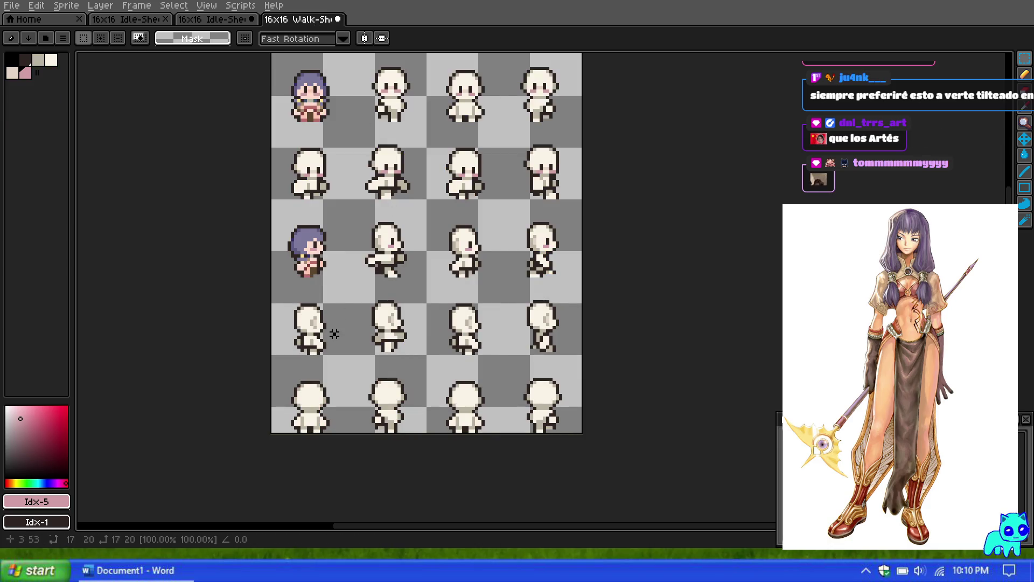
Recheck the walk sheet, then cancel an accidental rotation of the row-3 idle selection.
key("ctrl+shift+Tab")
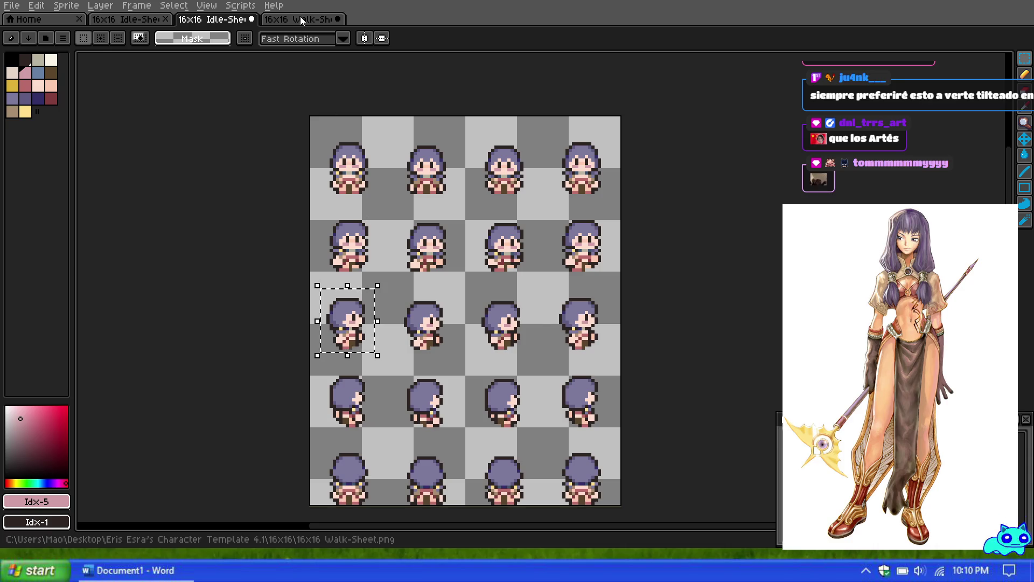
left_click(300, 18)
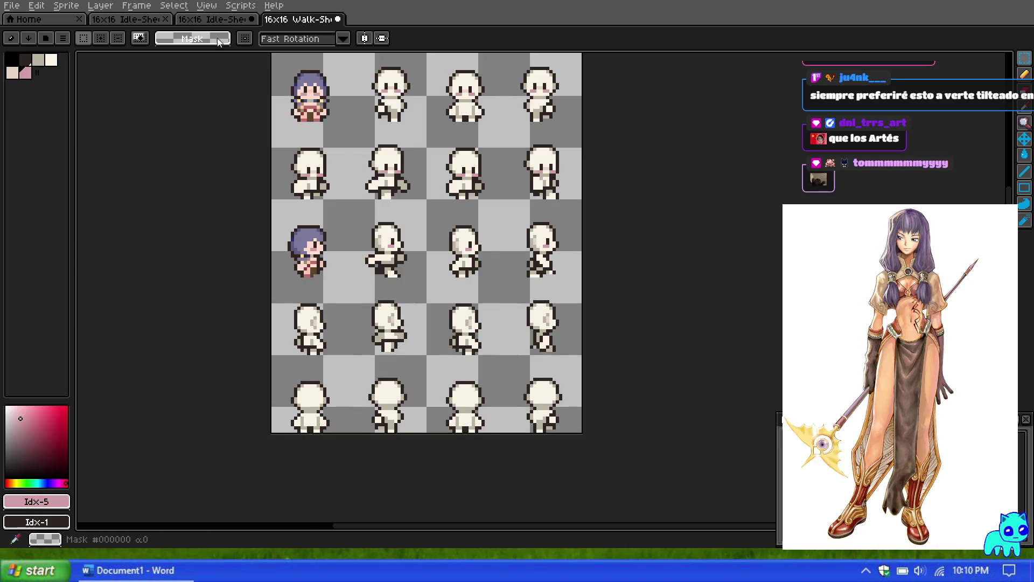
key("ctrl+shift+Tab")
mouse_move(375, 362)
left_mouse_down()
mouse_move(323, 422)
mouse_move(335, 365)
left_mouse_up()
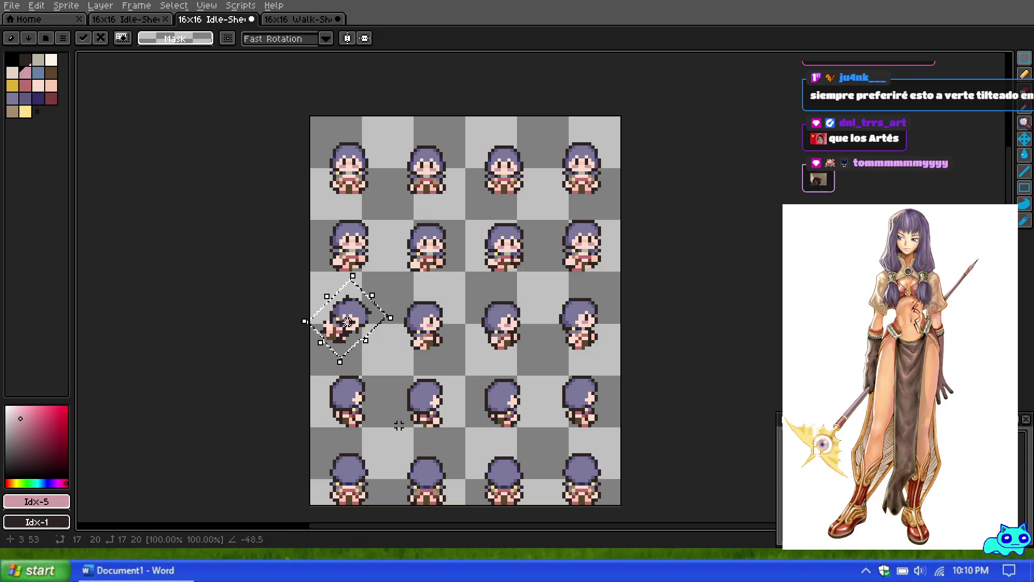
scroll(336, 365, "up", 4)
key("Escape")
scroll(377, 350, "down", 2)
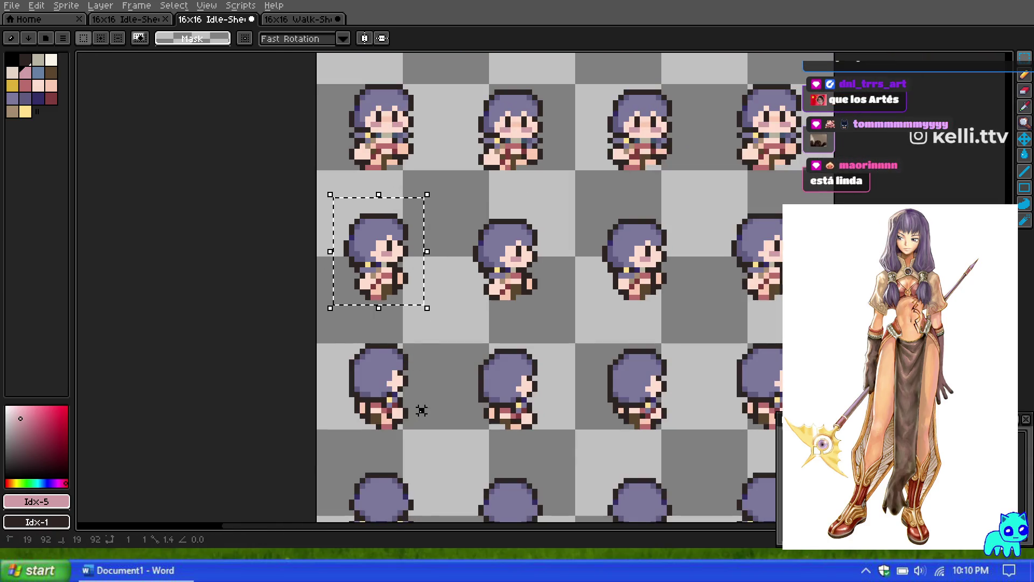
Copy row 4's first idle frame onto the walk sheet's row-4 first body.
left_click(346, 330)
key("ctrl+c")
left_click(320, 21)
key("ctrl+v")
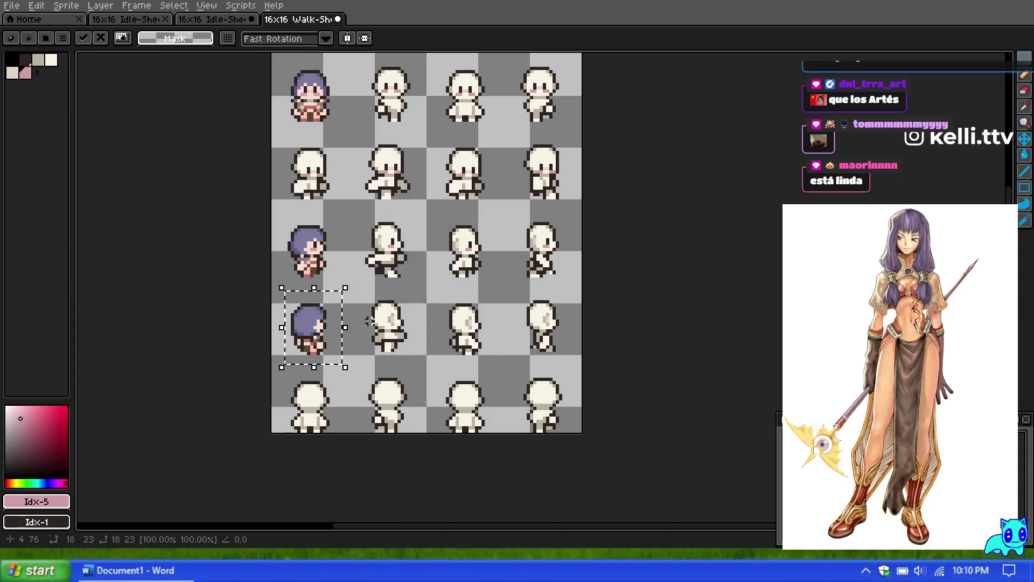
left_click(231, 19)
scroll(291, 162, "down", 3)
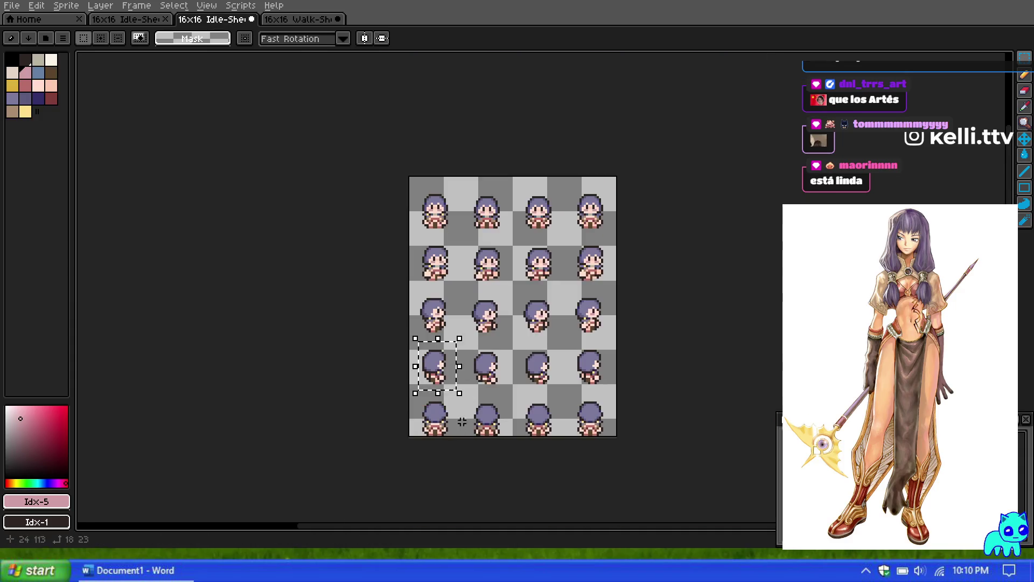
scroll(450, 412, "up", 3)
left_click_drag(477, 284, 352, 390)
scroll(403, 369, "up", 3)
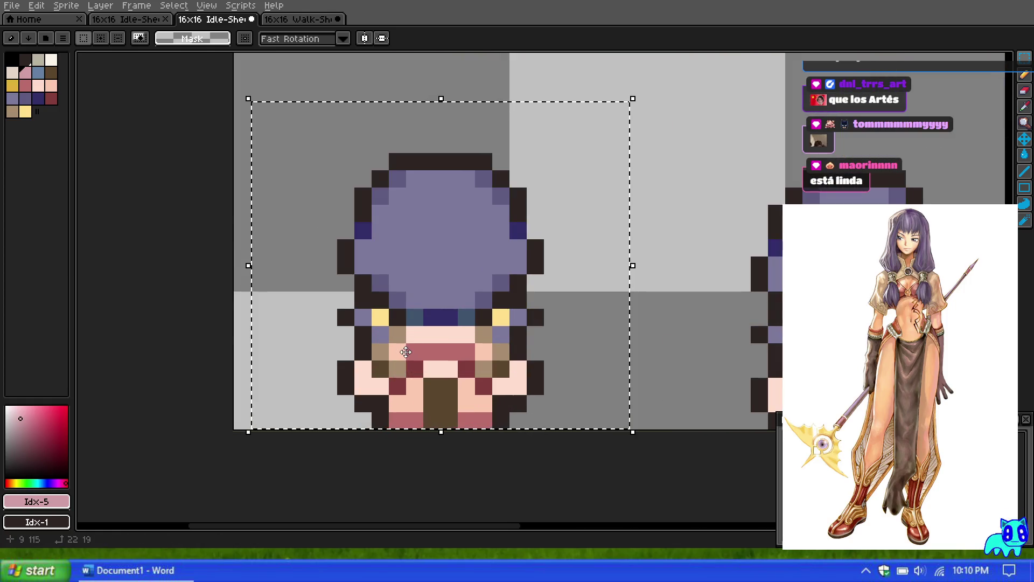
scroll(420, 321, "down", 1)
scroll(423, 320, "up", 1)
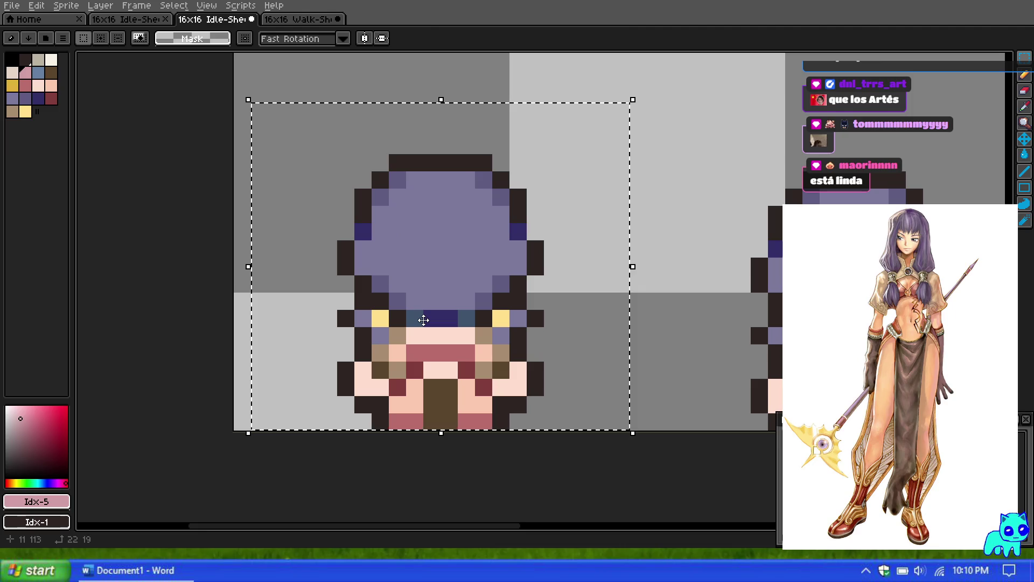
scroll(420, 317, "down", 1)
scroll(395, 329, "up", 1)
scroll(395, 329, "down", 1)
scroll(399, 327, "down", 1)
scroll(409, 325, "up", 2)
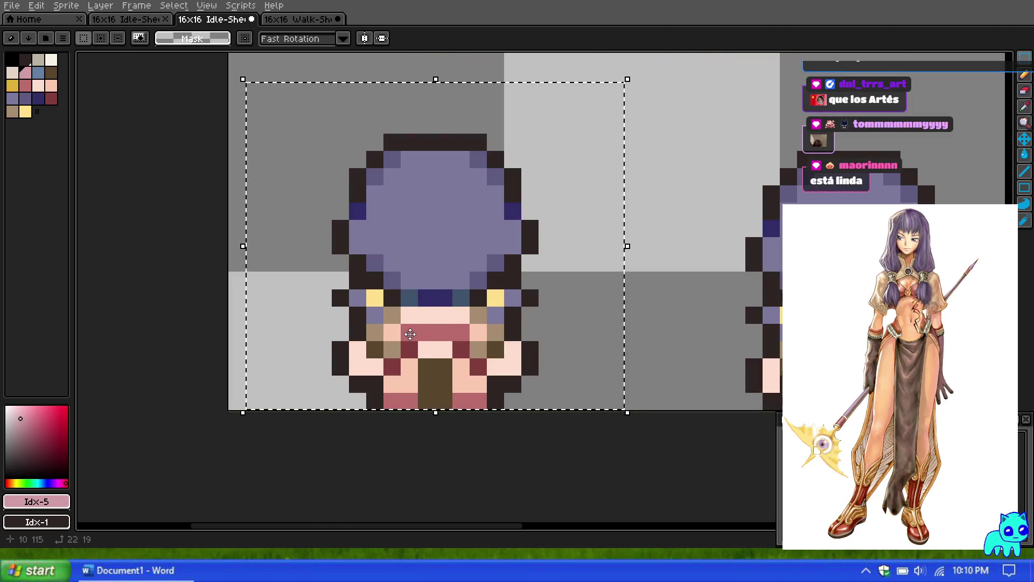
left_click(168, 176)
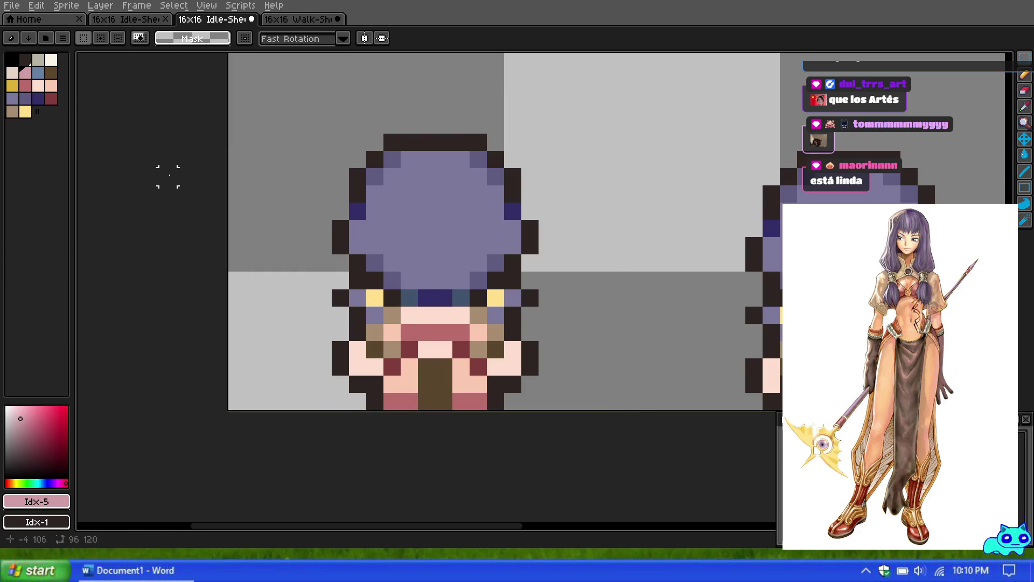
scroll(282, 167, "down", 3)
scroll(261, 170, "down", 5)
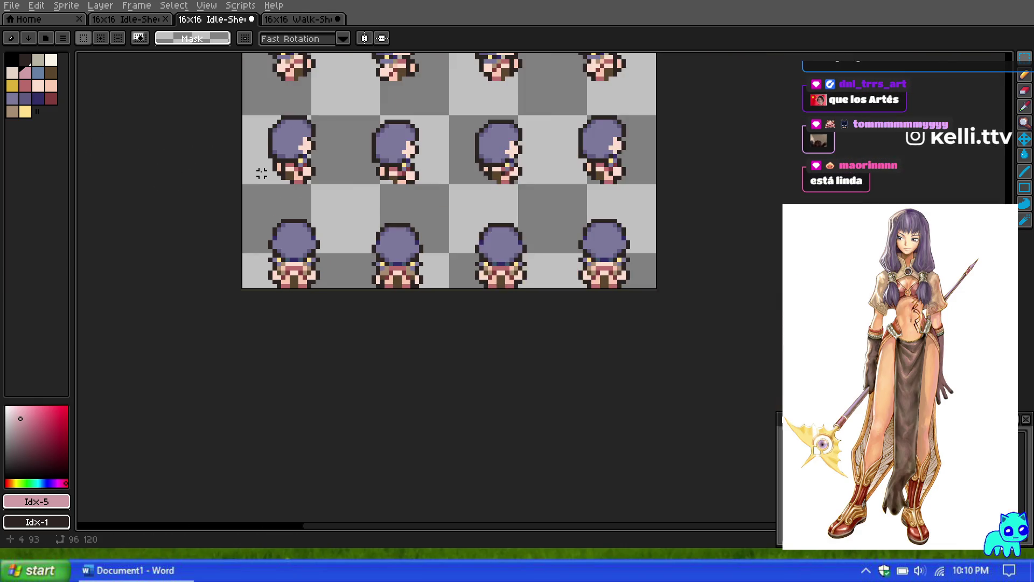
scroll(231, 235, "up", 1)
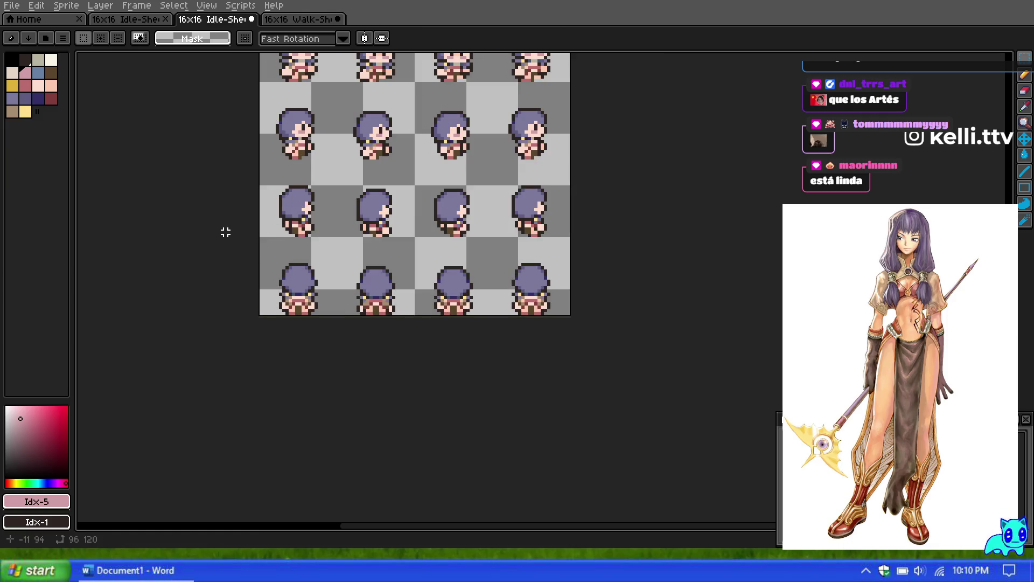
scroll(269, 209, "up", 1)
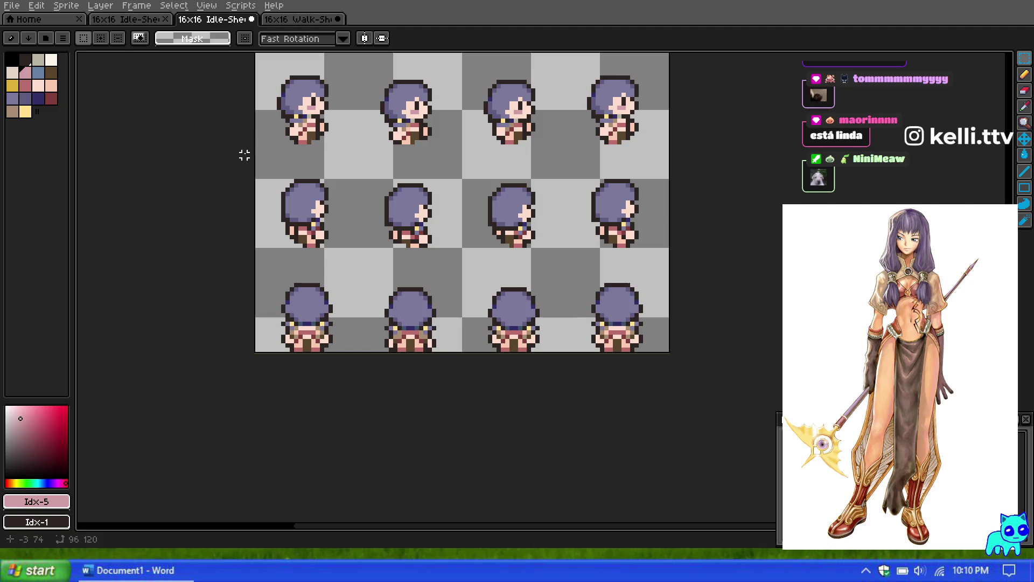
scroll(256, 279, "up", 1)
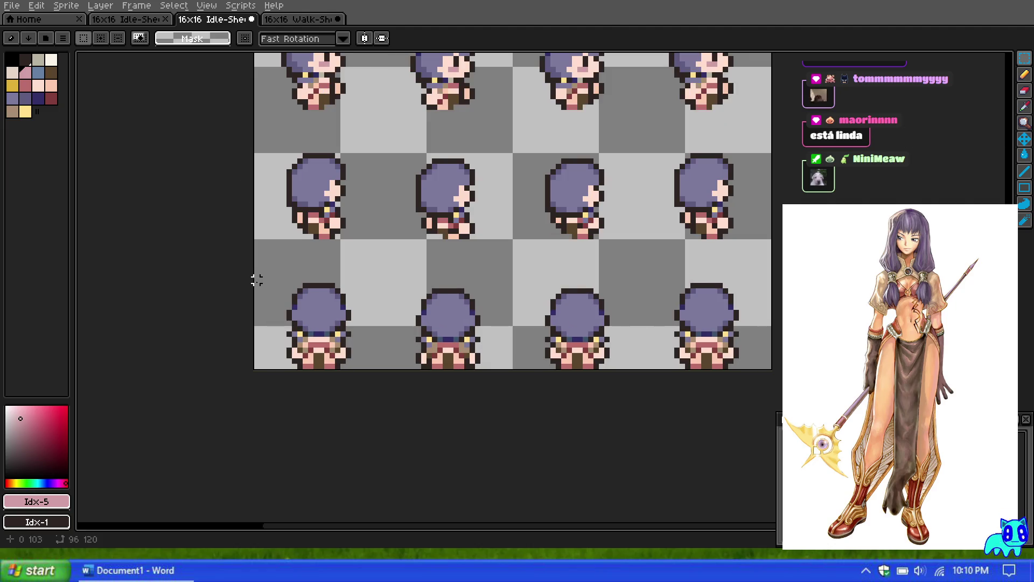
scroll(256, 279, "down", 6)
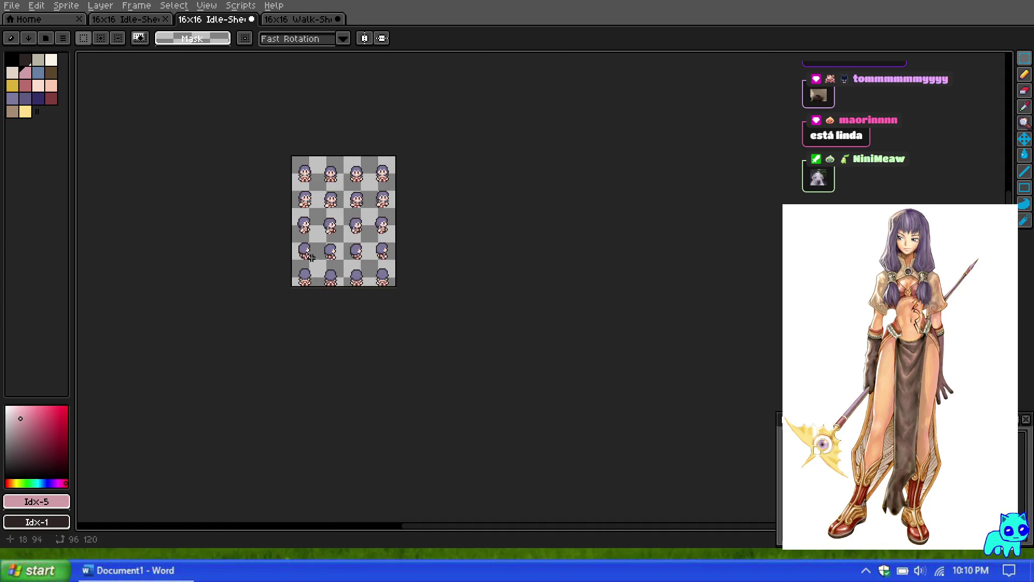
scroll(330, 214, "up", 4)
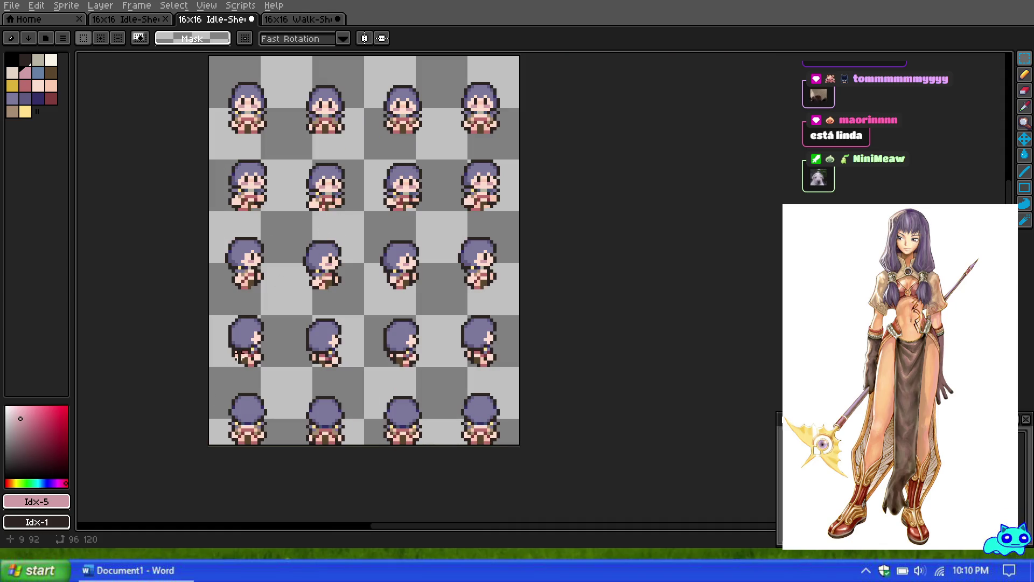
Choose the dark navy hair shade with the Pencil and test one hairline pixel, undoing it.
scroll(230, 371, "down", 1)
scroll(239, 358, "up", 1)
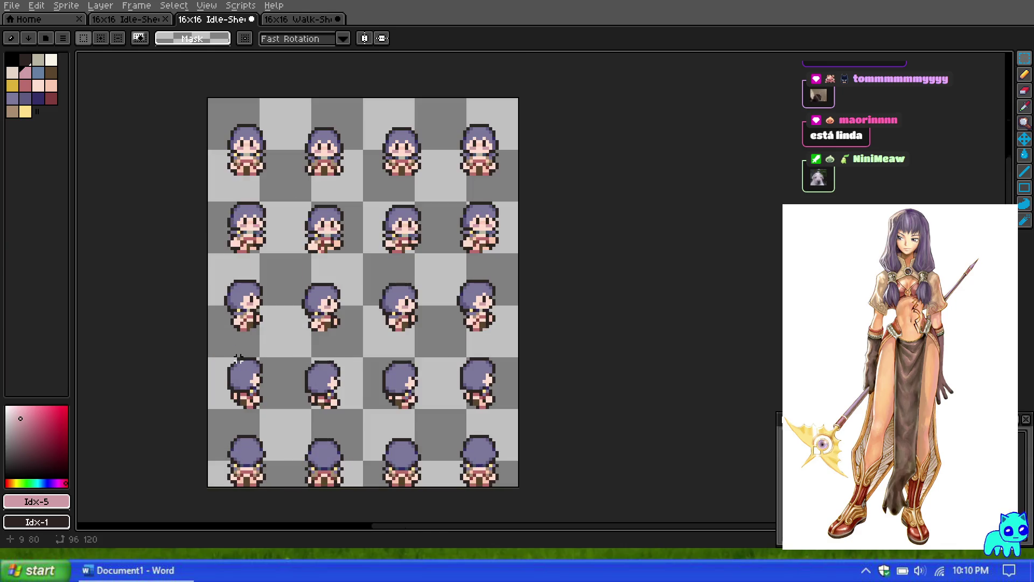
scroll(219, 472, "up", 6)
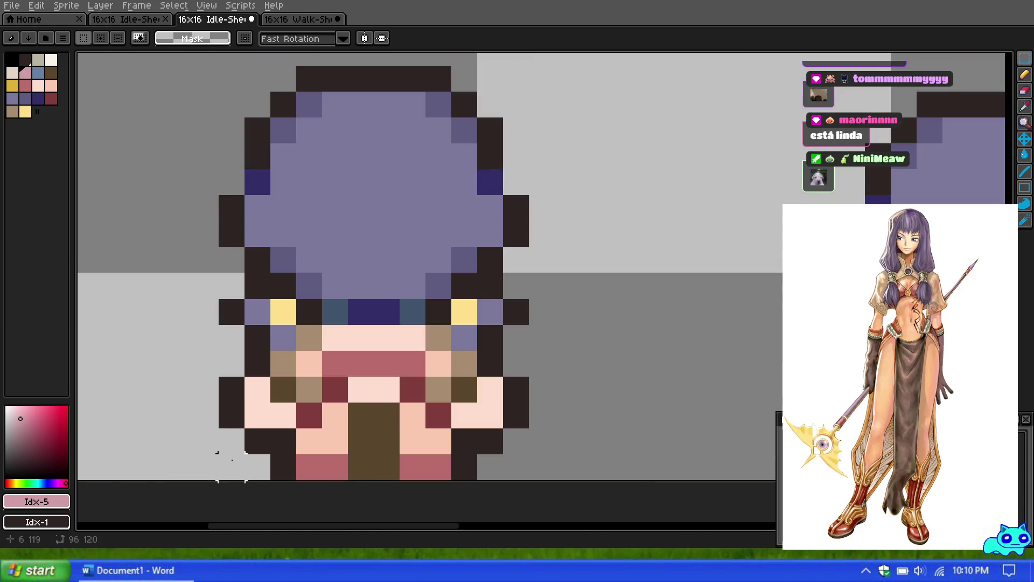
left_click(38, 99)
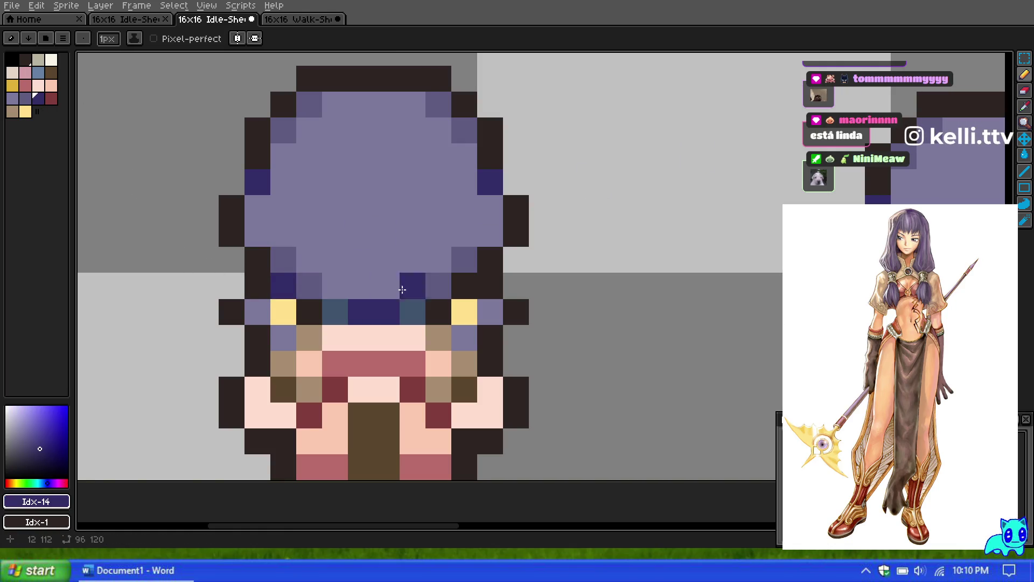
scroll(392, 227, "down", 5)
scroll(392, 227, "up", 5)
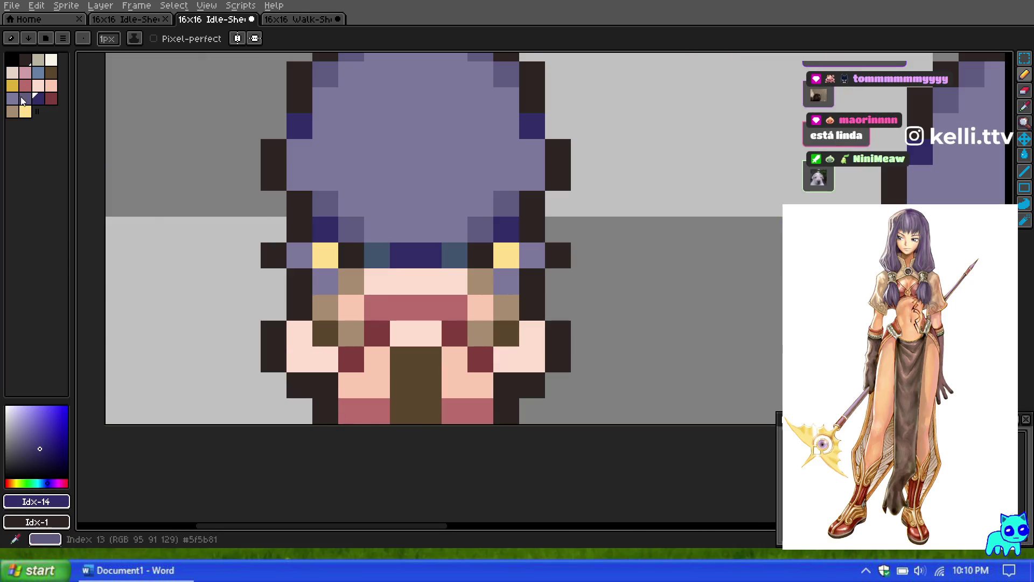
left_click(299, 254, "alt")
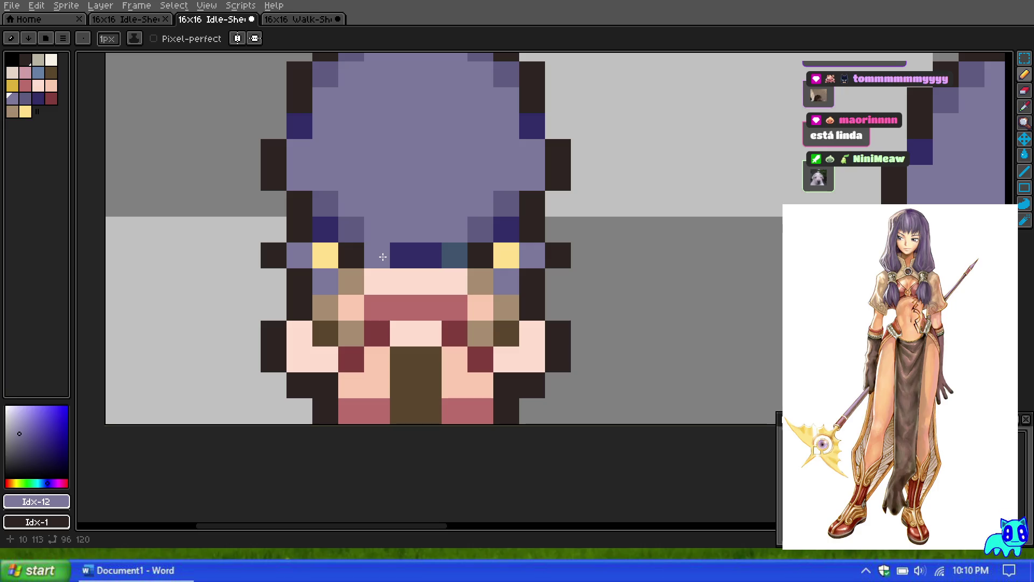
key("v")
left_click(37, 98)
key("b")
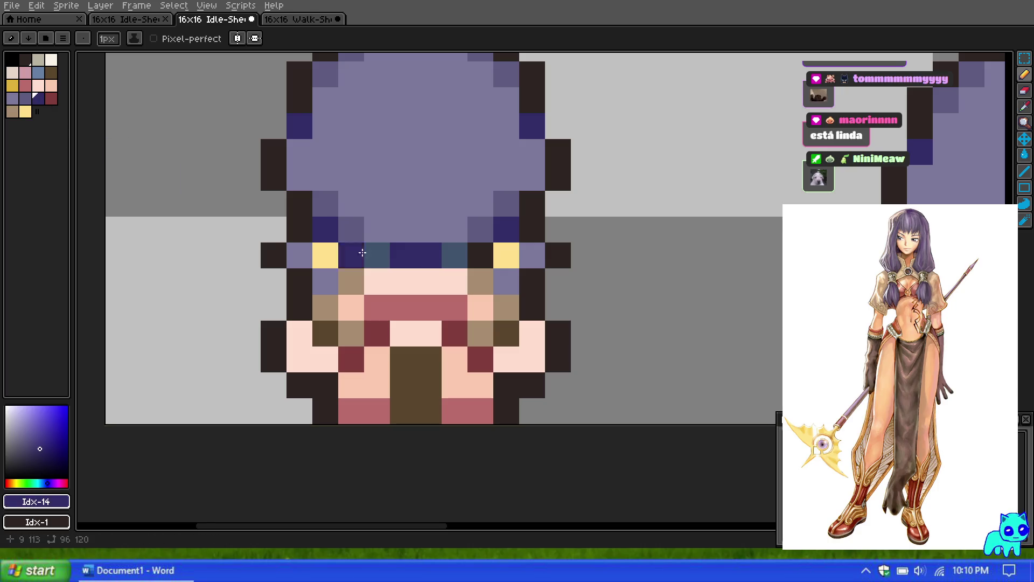
left_click(383, 277)
key("ctrl+z")
Try recolouring both teal eye pixels navy, then undo both.
left_click(381, 258)
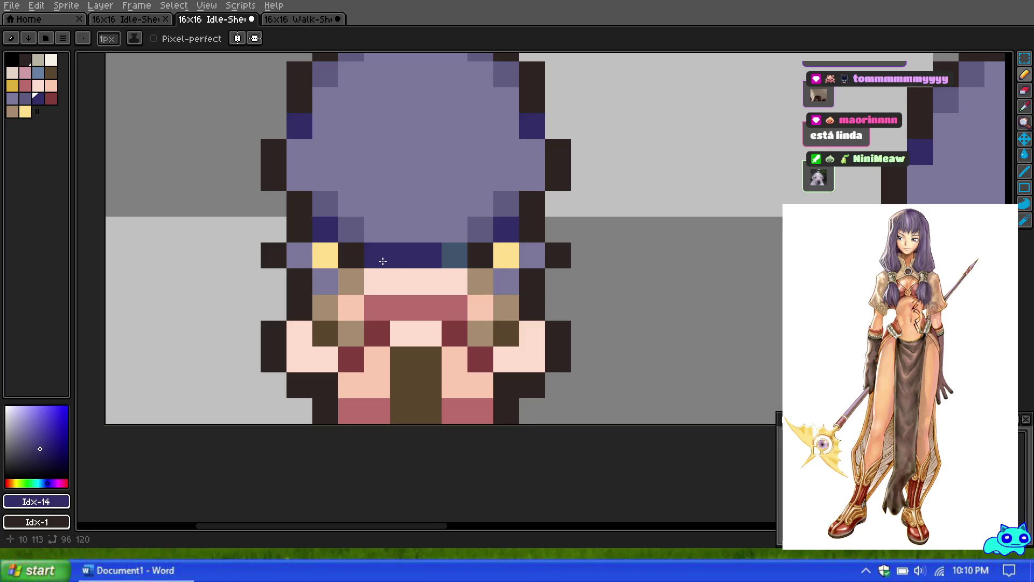
left_click(461, 258)
scroll(461, 257, "down", 1)
scroll(460, 257, "down", 1)
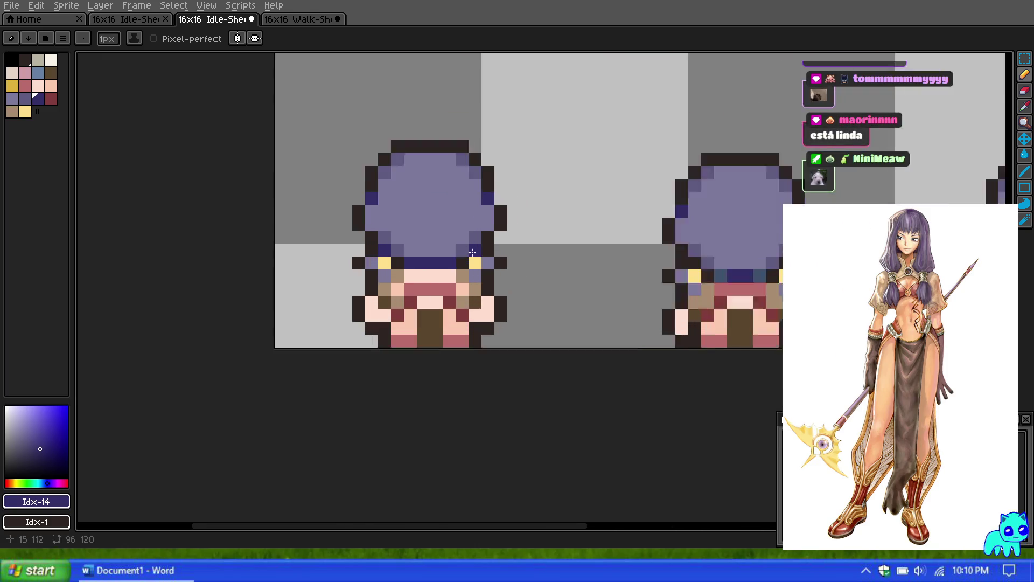
scroll(431, 261, "up", 1)
key("ctrl+z")
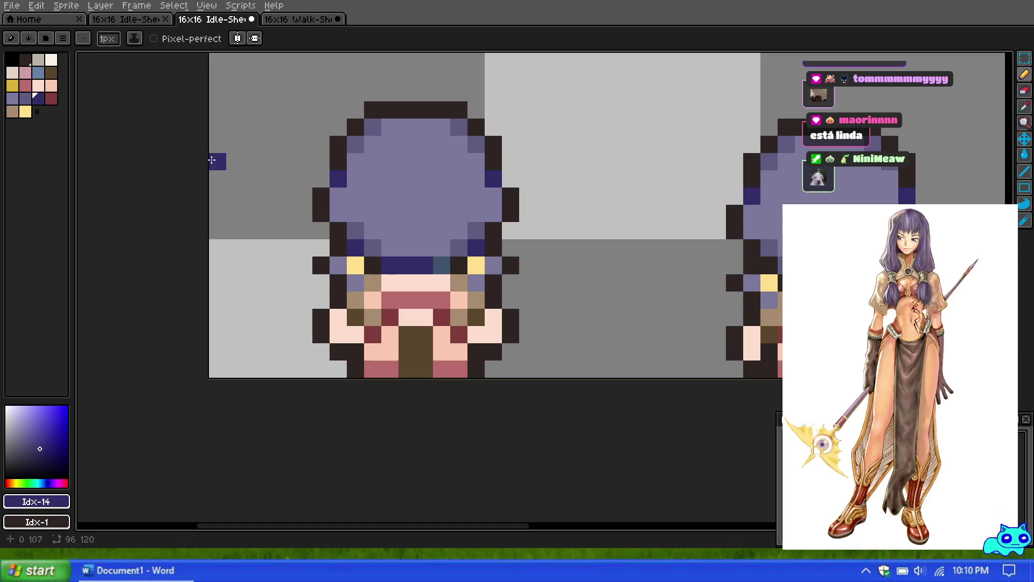
key("ctrl+z")
Paint the two hairline gap pixels and both teal eye pixels lavender.
left_click(12, 98)
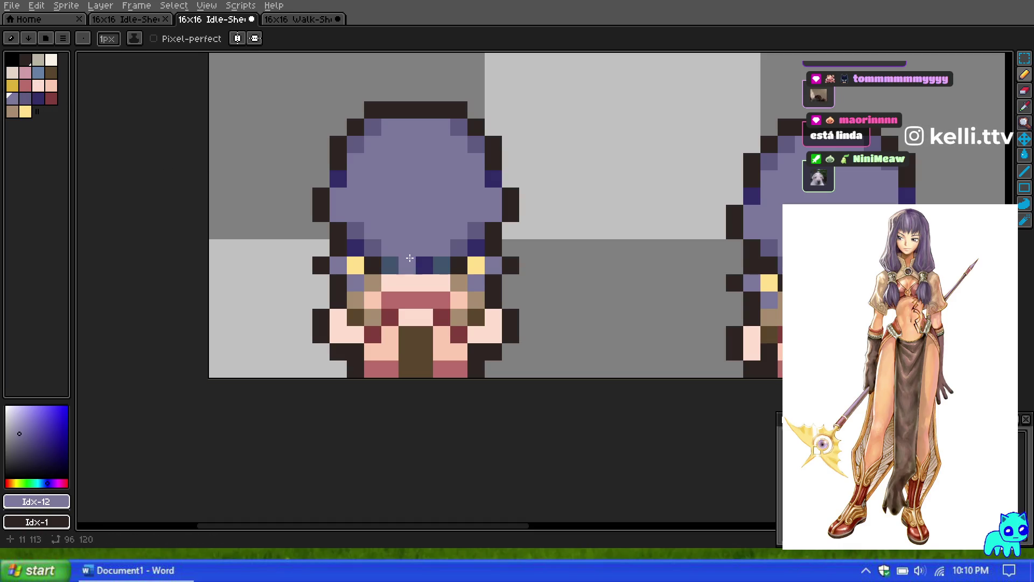
left_click_drag(424, 265, 407, 265)
scroll(440, 231, "down", 2)
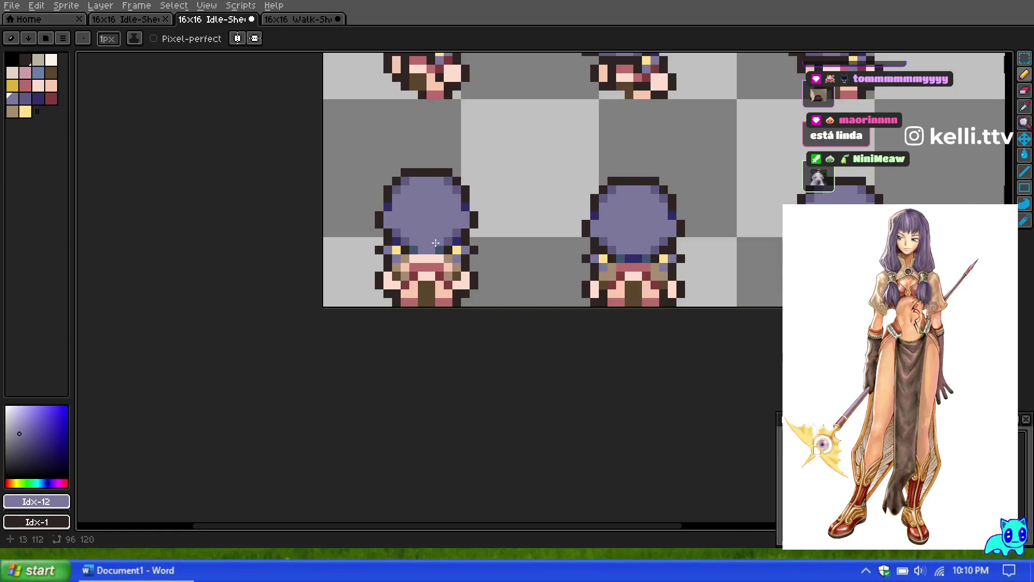
scroll(440, 242, "up", 3)
left_click(386, 255)
left_click(458, 255)
scroll(453, 269, "down", 3)
scroll(451, 247, "down", 2)
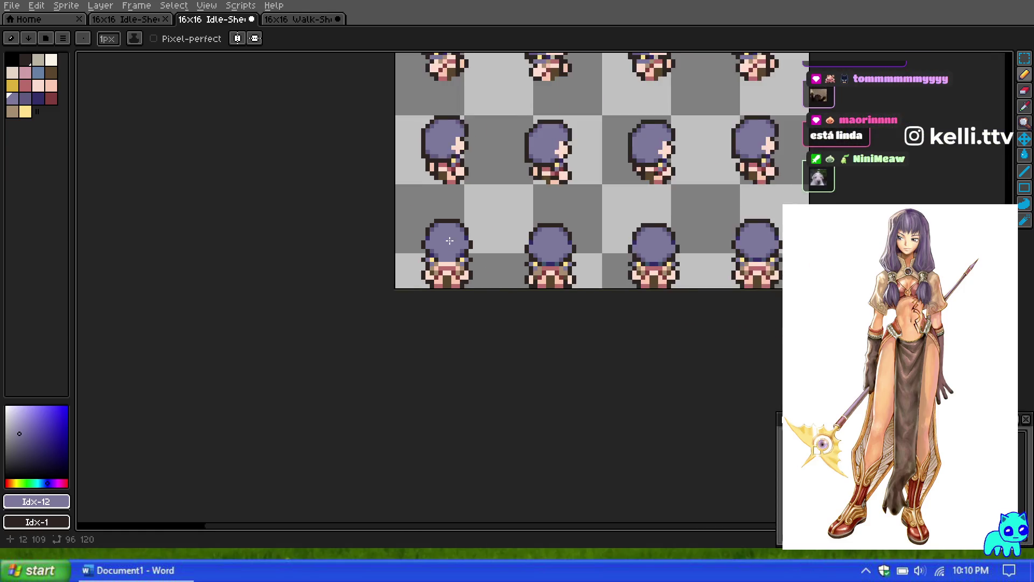
scroll(451, 269, "up", 2)
Undo the lavender eye pixels and a hairline stroke, then redo the hairline stroke.
key("ctrl+z")
key("ctrl+z")
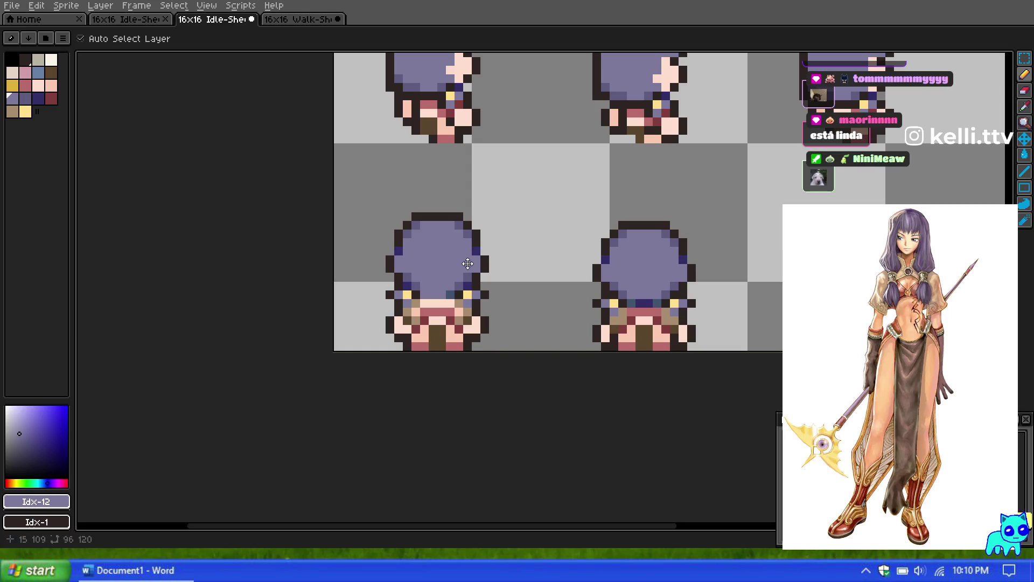
key("ctrl+z")
key("ctrl+y")
key("ctrl+y")
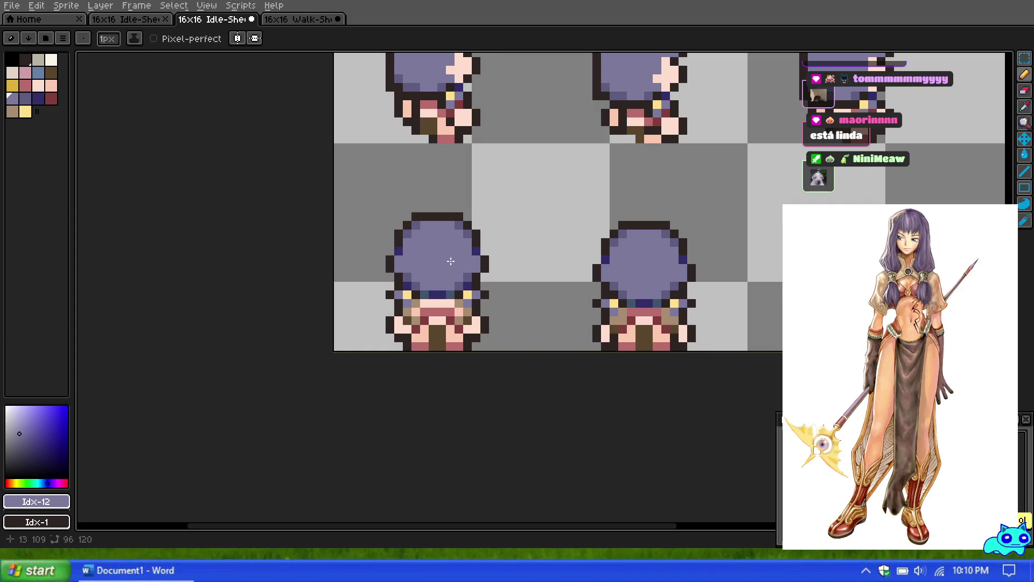
scroll(451, 262, "down", 2)
scroll(452, 266, "up", 3)
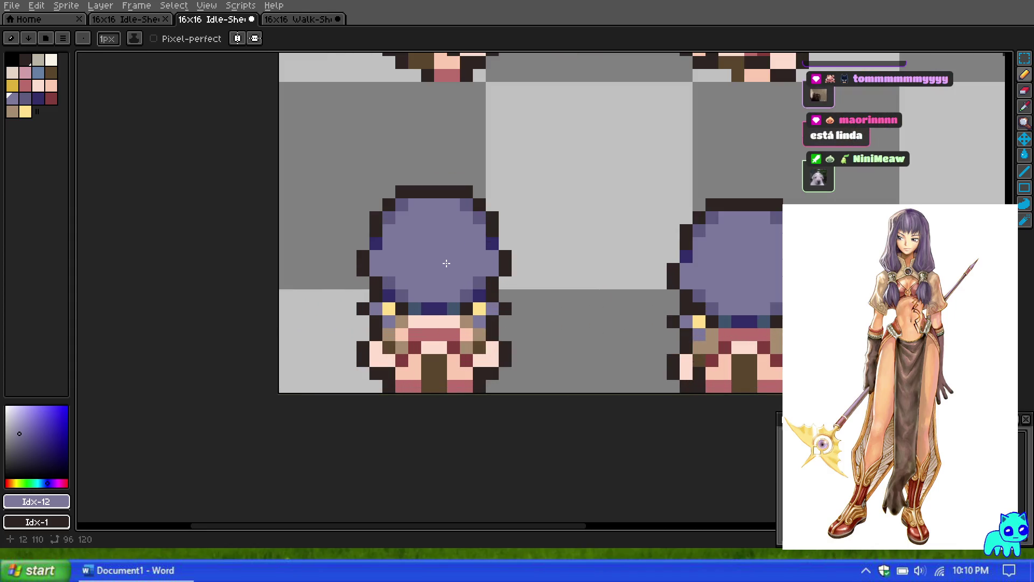
Zoom out to review the idle sheet, then switch to the 16x16 walk-sheet tab.
scroll(480, 271, "down", 9)
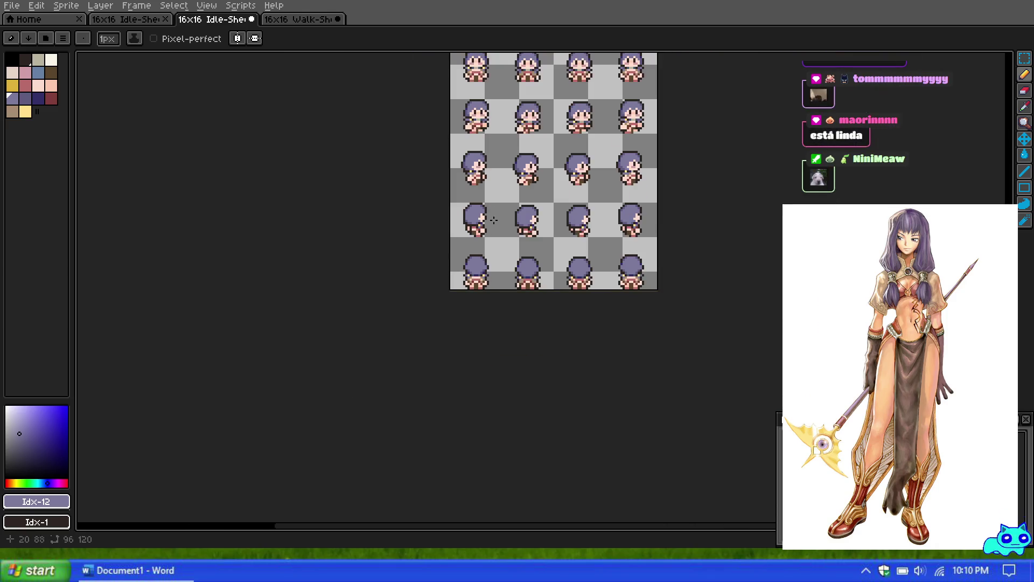
scroll(482, 142, "up", 5)
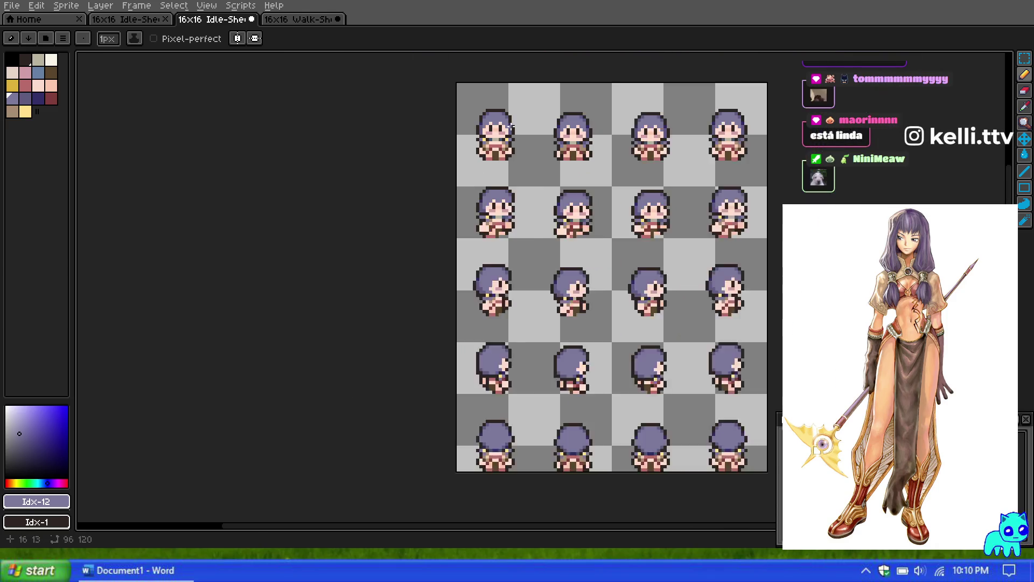
scroll(638, 261, "down", 3)
scroll(637, 260, "up", 3)
scroll(638, 261, "down", 1)
scroll(640, 261, "up", 1)
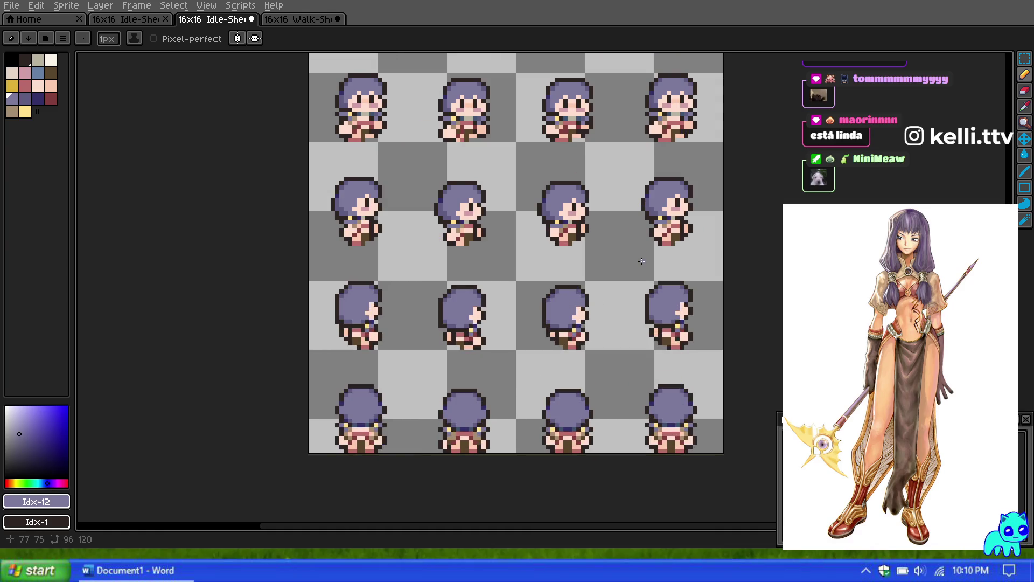
scroll(640, 260, "down", 3)
scroll(633, 192, "up", 2)
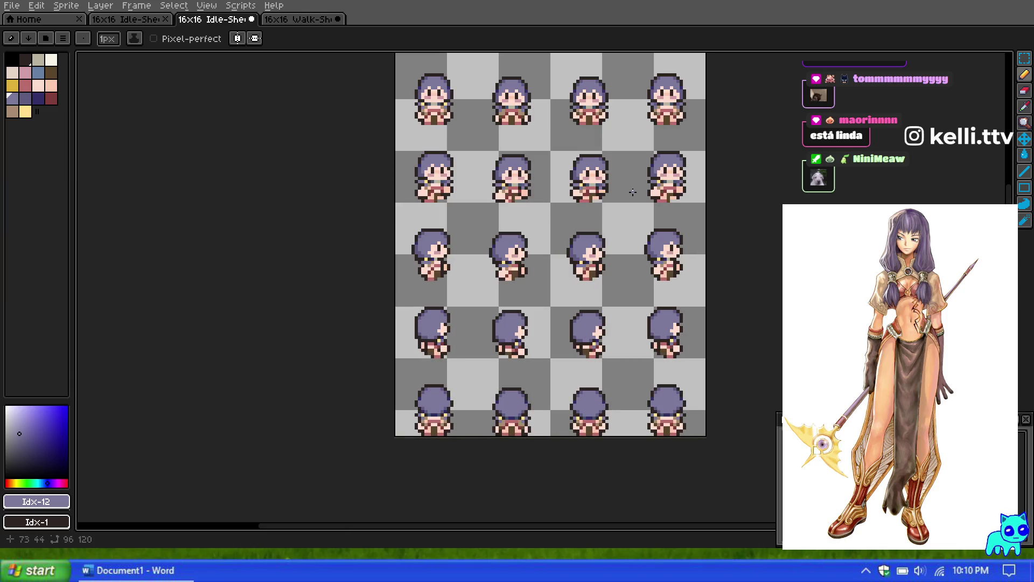
left_click(299, 19)
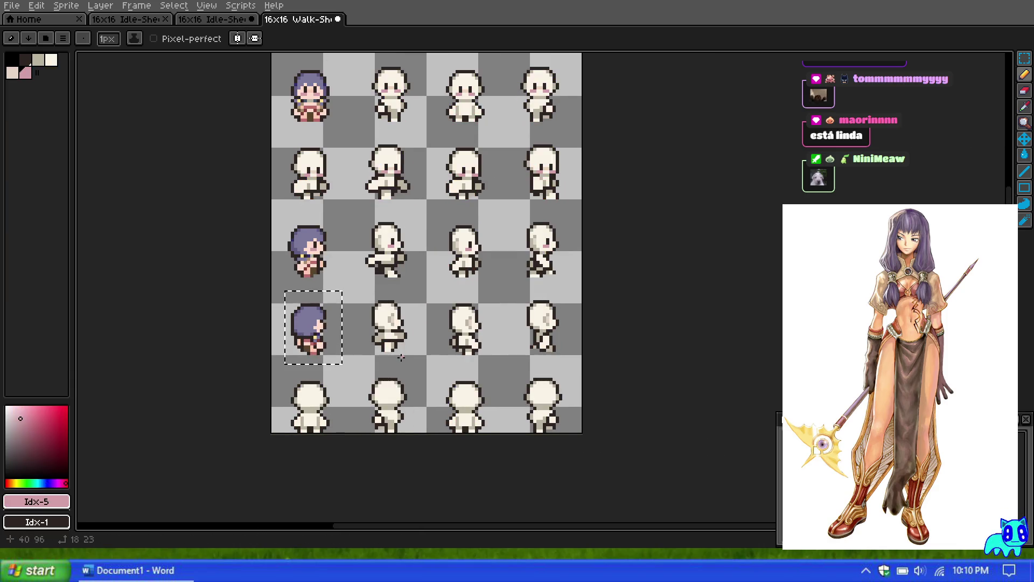
Copy the back-facing idle sprite and place it over the walk sheet's bottom-row first body.
left_click(218, 20)
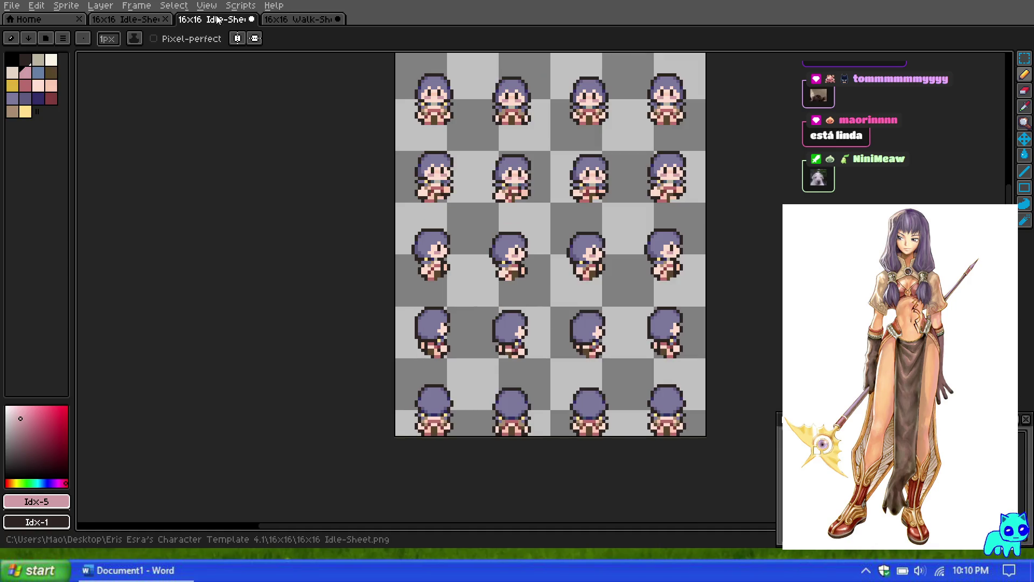
left_click(1025, 57)
left_click_drag(404, 367, 467, 436)
key("ctrl+c")
left_click(304, 19)
key("ctrl+v")
left_click_drag(312, 323, 312, 400)
left_click(427, 364)
Review the walk sheet, select the top-left purple-haired sprite, then clear the selection.
scroll(427, 365, "down", 1)
scroll(383, 393, "up", 2)
scroll(382, 393, "down", 3)
scroll(364, 269, "up", 3)
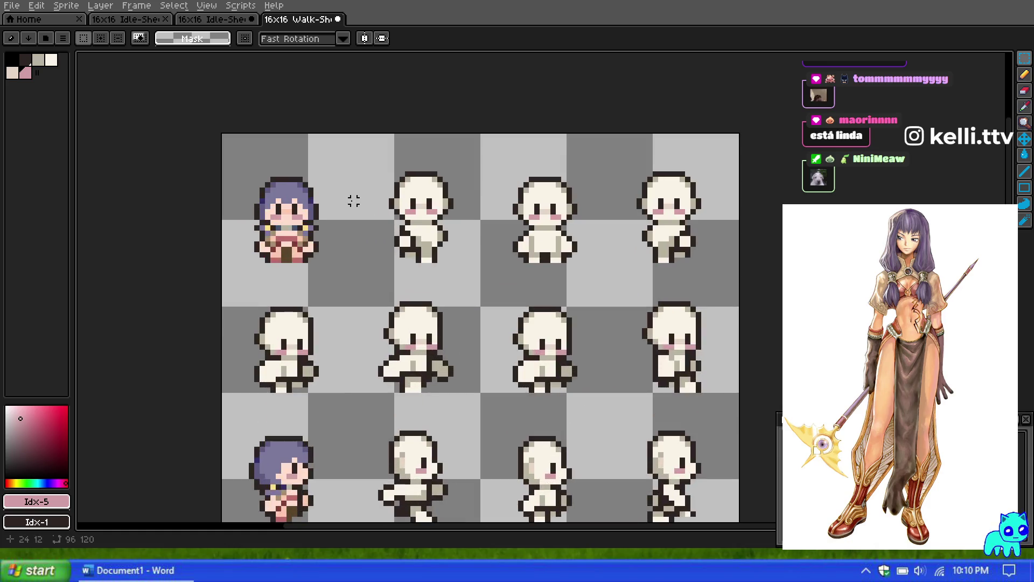
scroll(354, 201, "up", 2)
left_click_drag(233, 142, 383, 335)
left_click(420, 269)
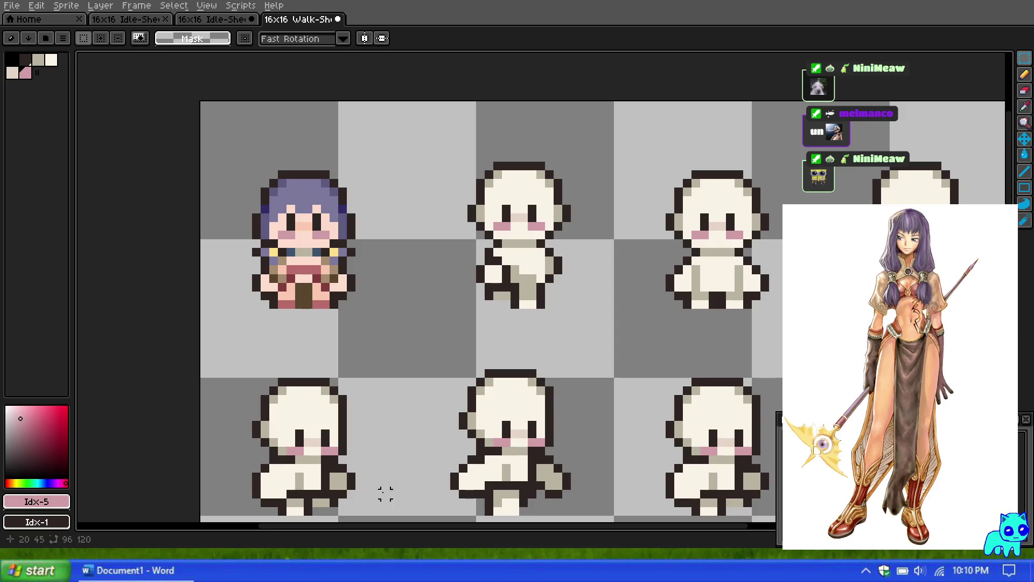
scroll(447, 330, "down", 7)
scroll(457, 327, "up", 5)
scroll(458, 328, "down", 1)
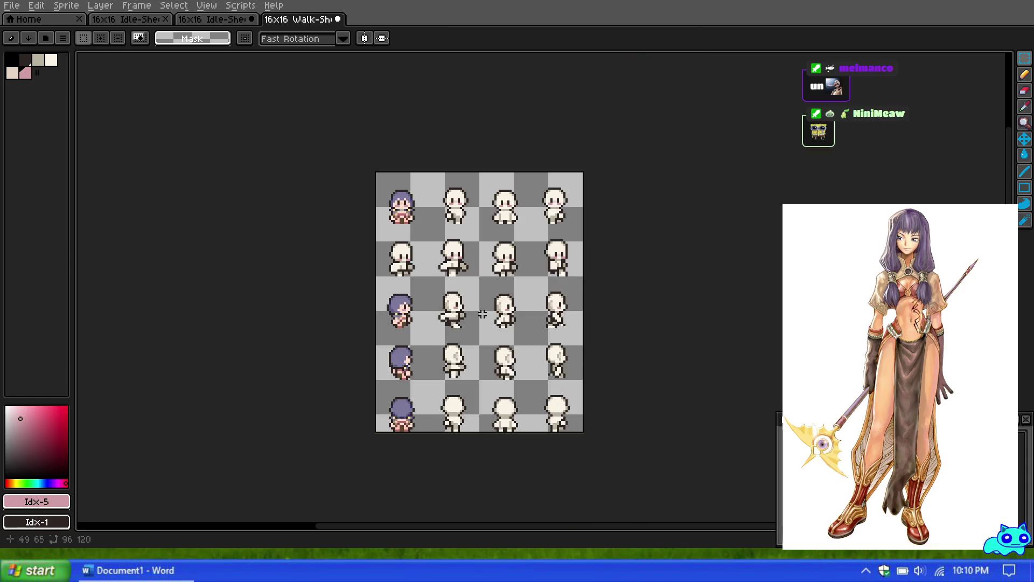
scroll(499, 305, "up", 1)
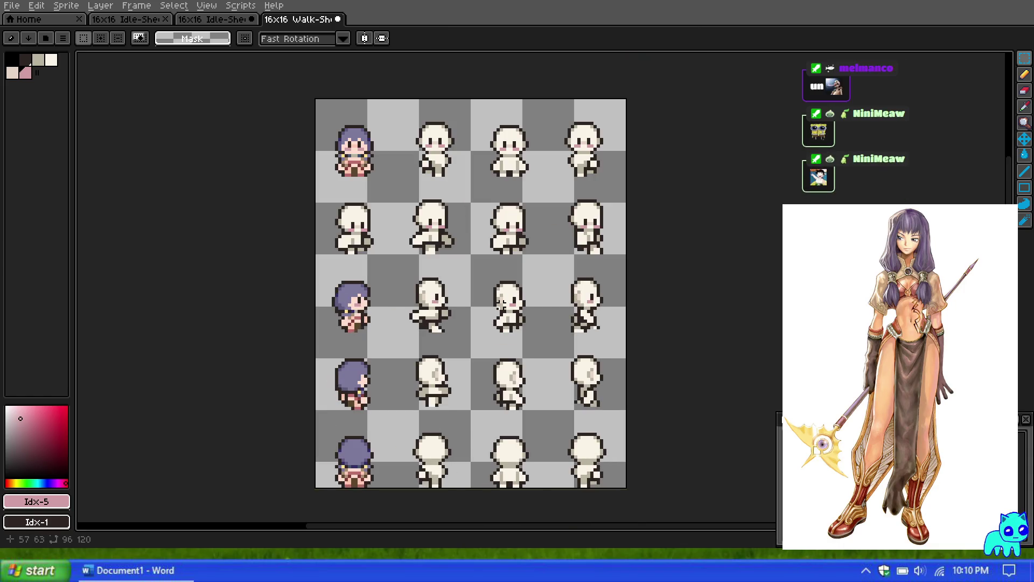